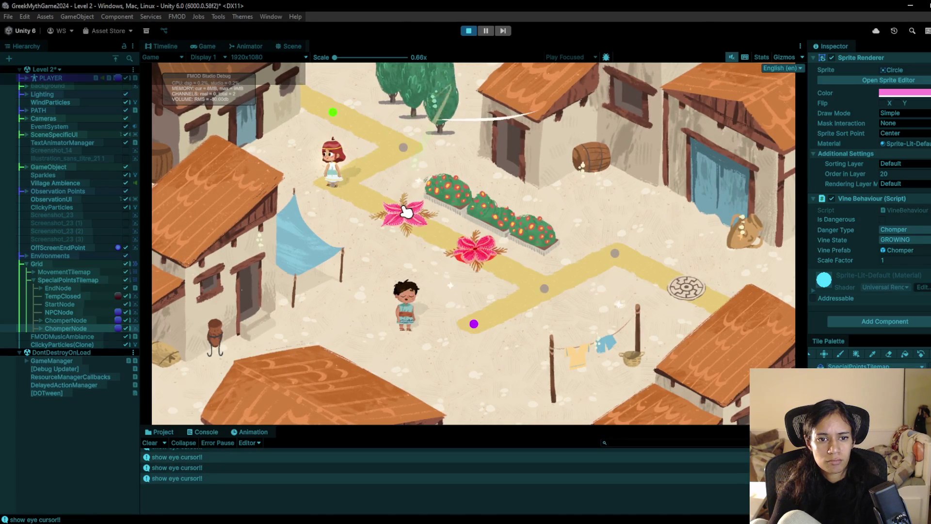
Remove the duplicate ChomperNode from Level 2 and playtest Sophia walking between the vine's observation points.
{"action": "left_click", "coordinate": [469, 32]}
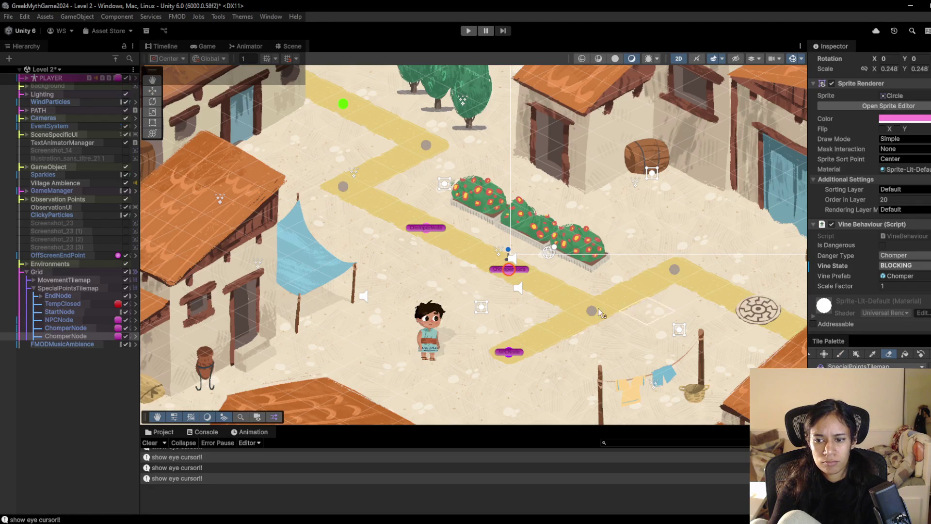
{"action": "key", "text": "ctrl+z"}
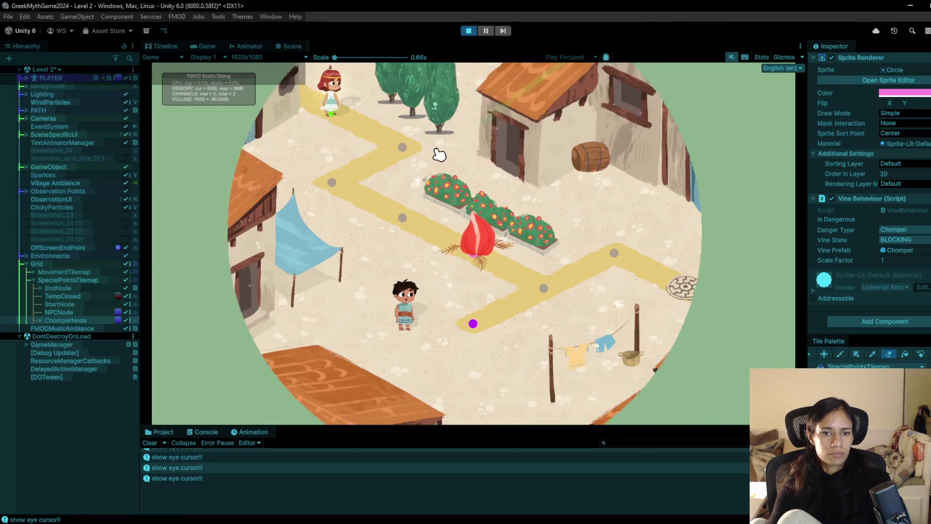
{"action": "left_click", "coordinate": [407, 222]}
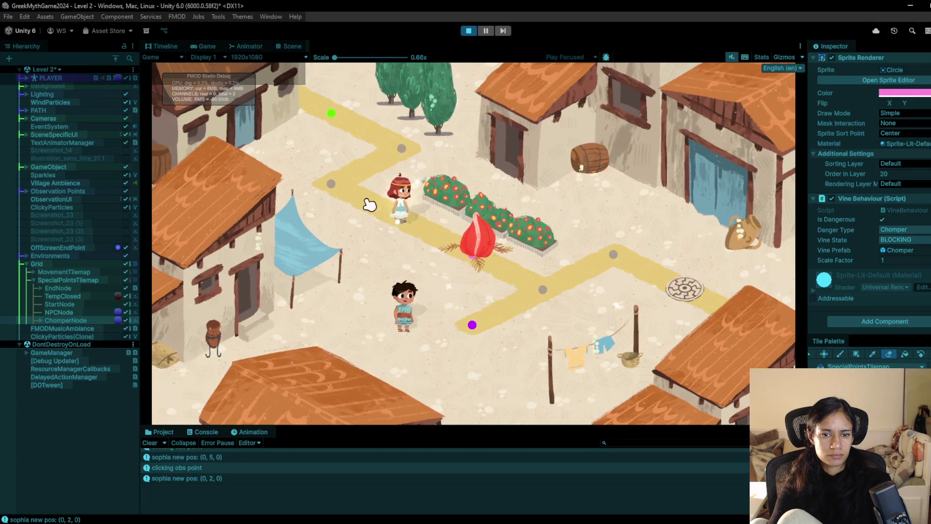
{"action": "left_click", "coordinate": [335, 184]}
{"action": "left_click", "coordinate": [392, 226]}
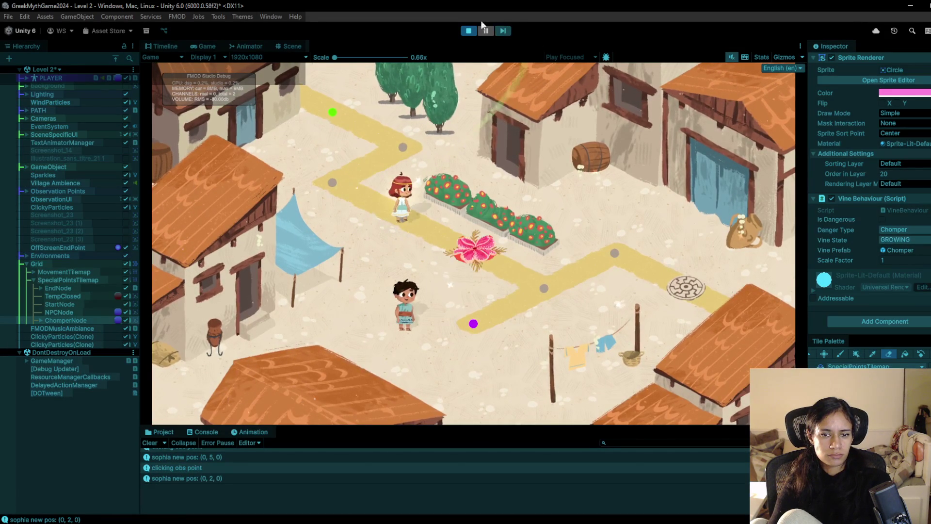
{"action": "left_click", "coordinate": [469, 31]}
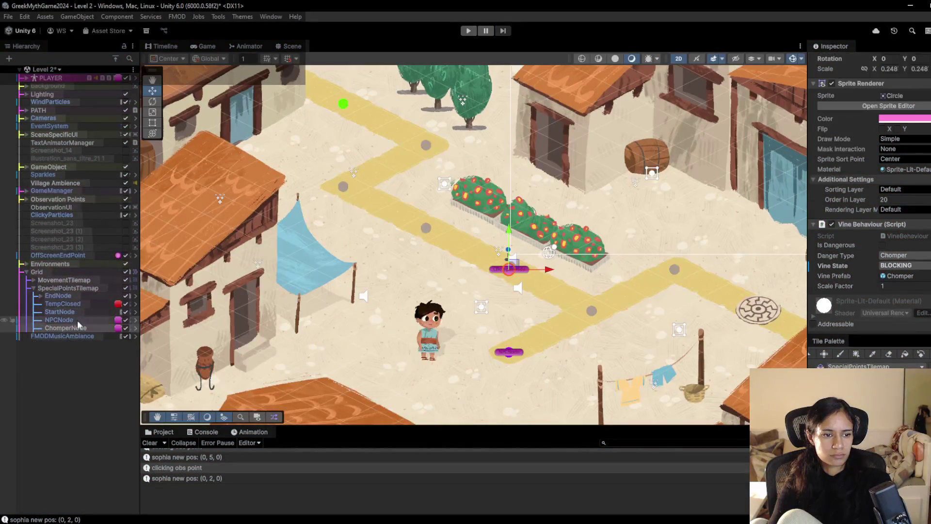
Set the vine's starting state to GROWING and playtest, walking Sophia past the vine to the purple point.
{"action": "left_click", "coordinate": [907, 288]}
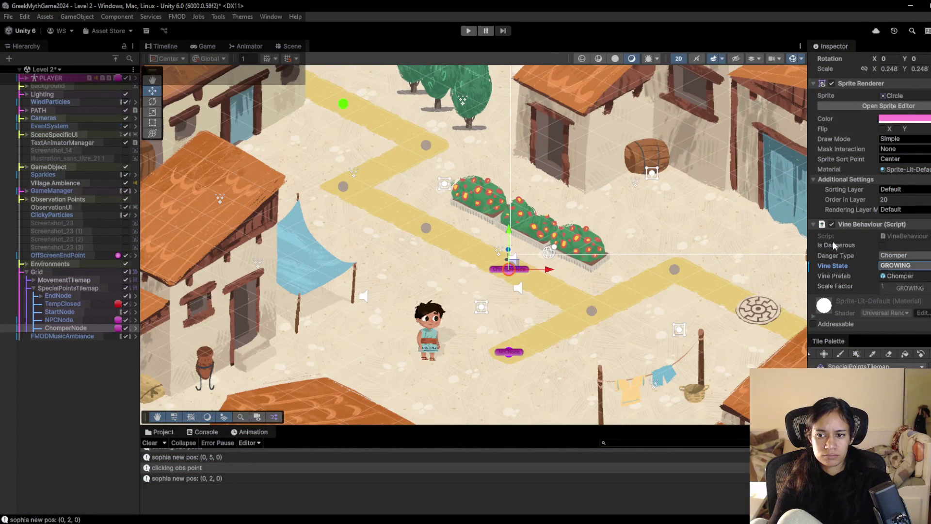
{"action": "left_click", "coordinate": [468, 32]}
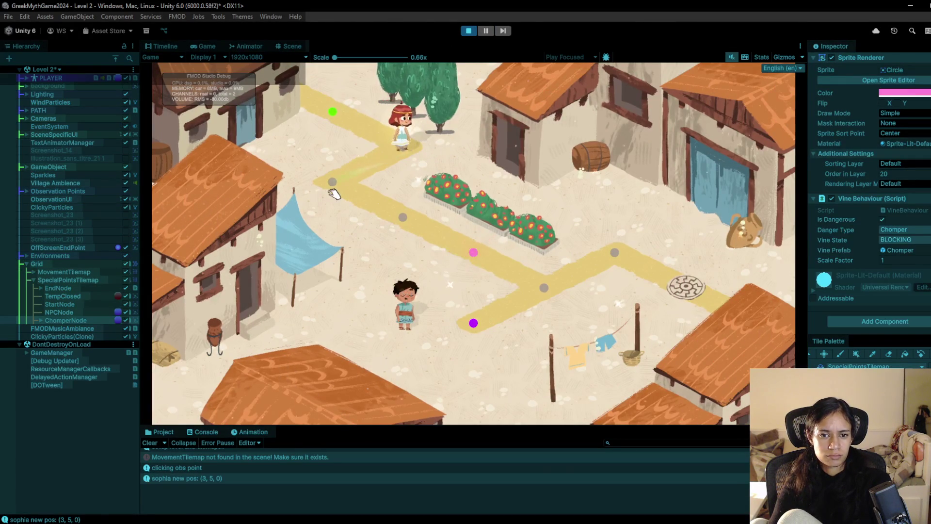
{"action": "left_click", "coordinate": [333, 193]}
{"action": "left_click", "coordinate": [340, 185]}
{"action": "left_click", "coordinate": [396, 219]}
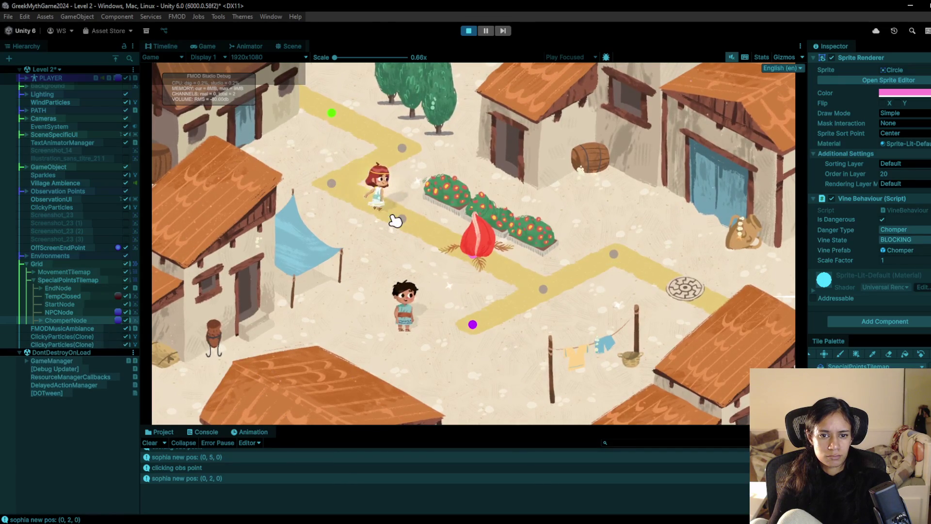
{"action": "left_click", "coordinate": [544, 289]}
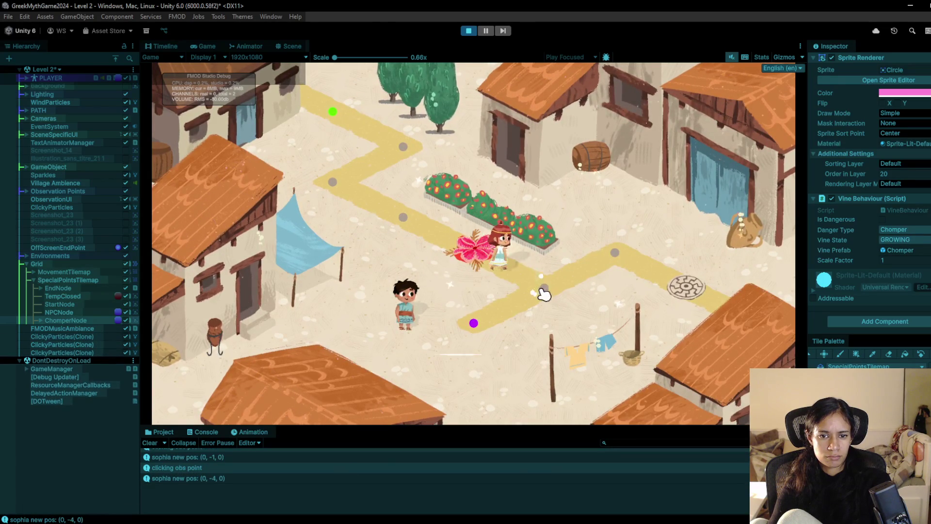
{"action": "left_click", "coordinate": [471, 322]}
Talk to Iason and click through his badge dialogue, then stop the playtest.
{"action": "left_click", "coordinate": [400, 330]}
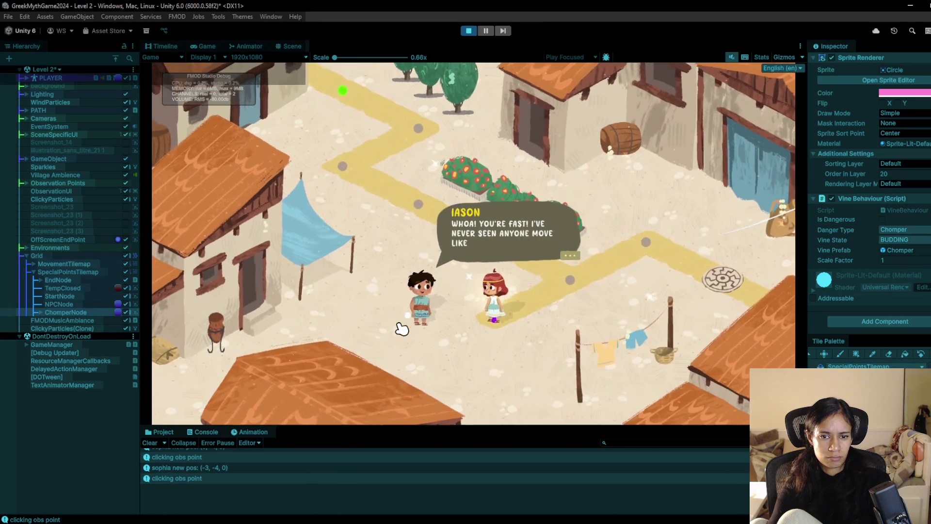
{"action": "left_click", "coordinate": [401, 329]}
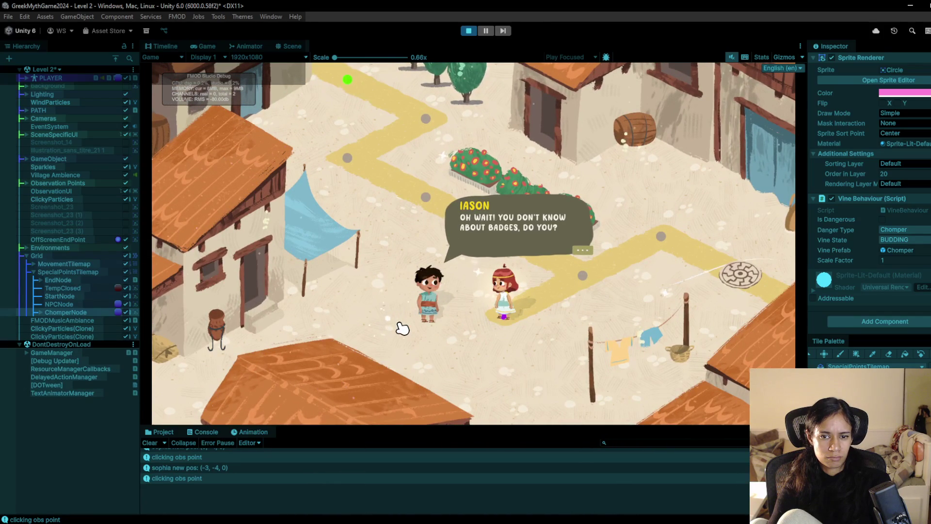
{"action": "left_click", "coordinate": [402, 329]}
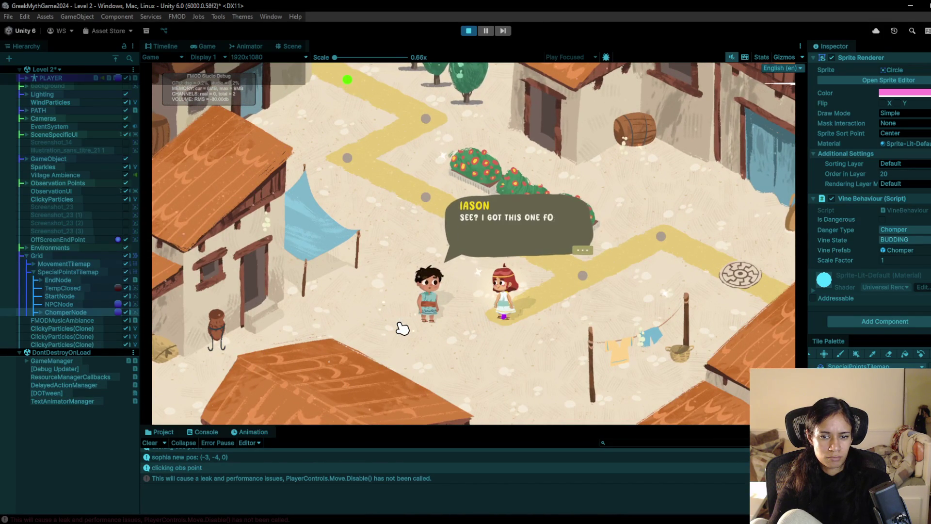
{"action": "left_click", "coordinate": [402, 328]}
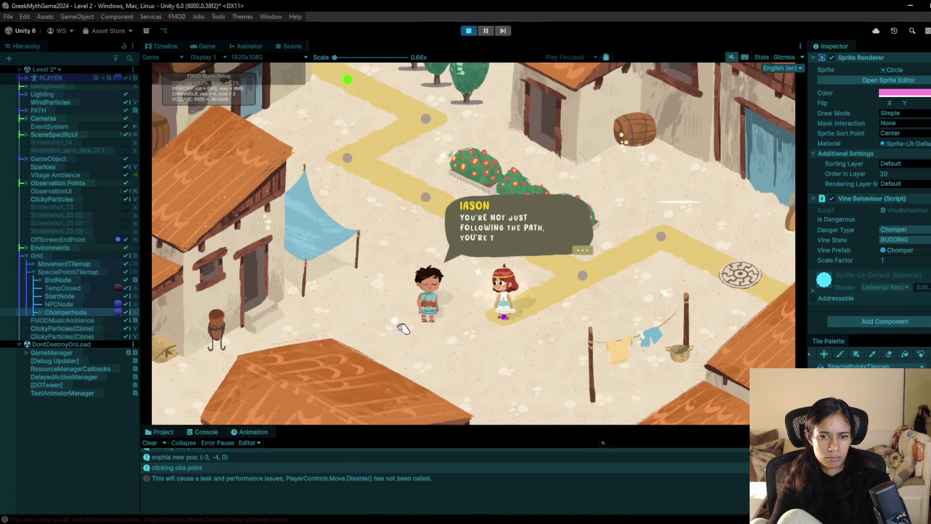
{"action": "left_click", "coordinate": [402, 329]}
{"action": "left_click", "coordinate": [401, 327]}
{"action": "left_click", "coordinate": [401, 326]}
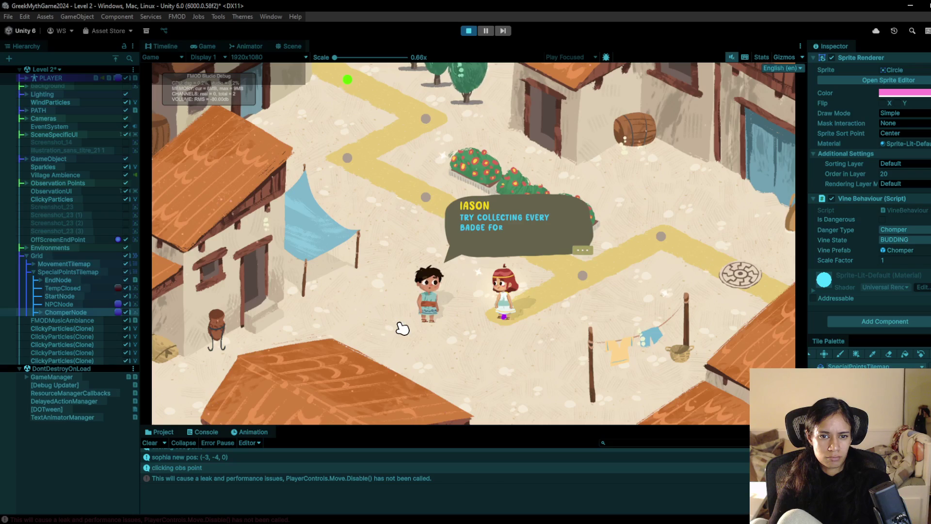
{"action": "key", "text": "ctrl+p"}
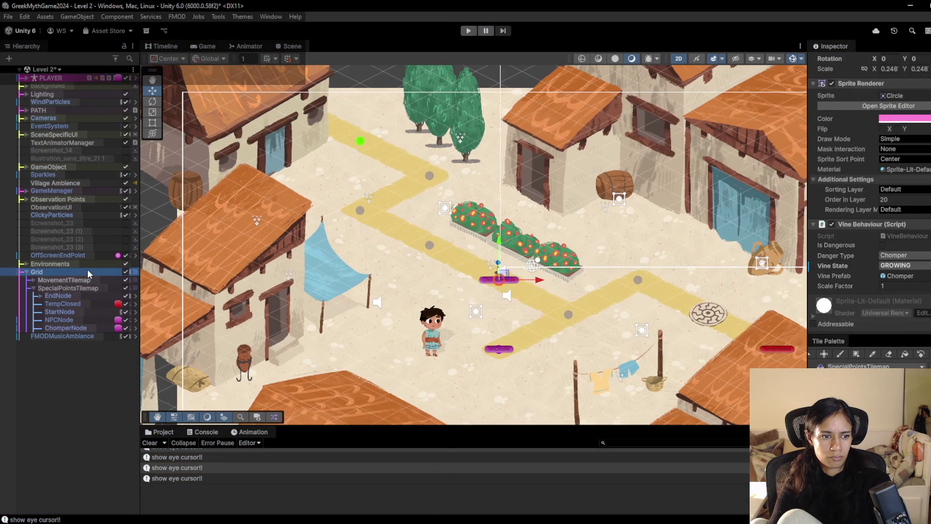
Nudge the Grid and its path tiles right and down to about -0.34, -0.59, then select Iason.
{"action": "double_click", "coordinate": [87, 271]}
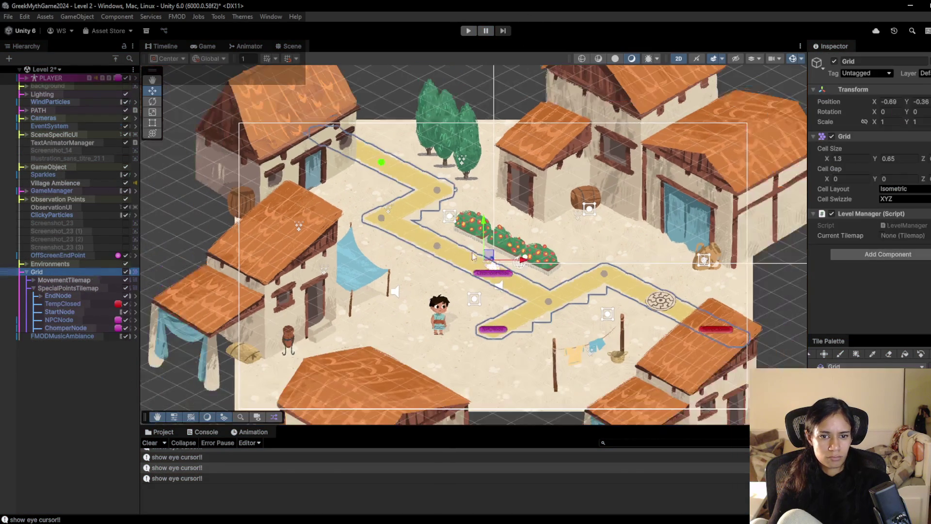
{"action": "left_click_drag", "start_coordinate": [491, 257], "coordinate": [502, 264]}
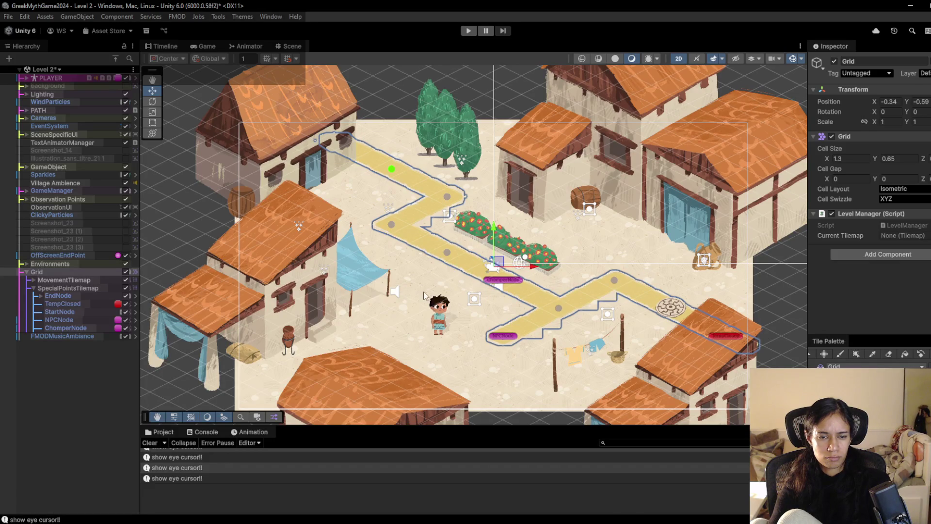
{"action": "left_click", "coordinate": [438, 328]}
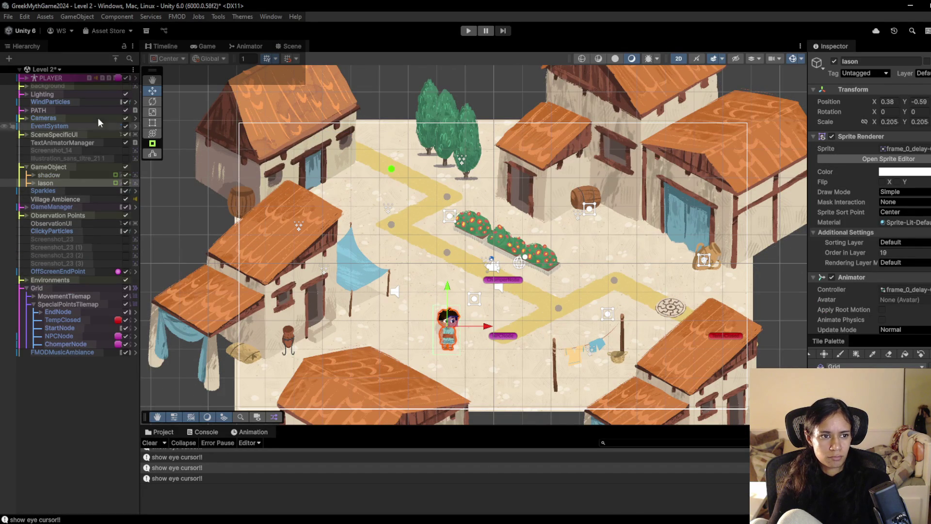
Reveal Iason's Dialogue[Kid1] bubble, move it down-right to about -959.3, -540.87, and hide it again.
{"action": "left_click", "coordinate": [27, 135]}
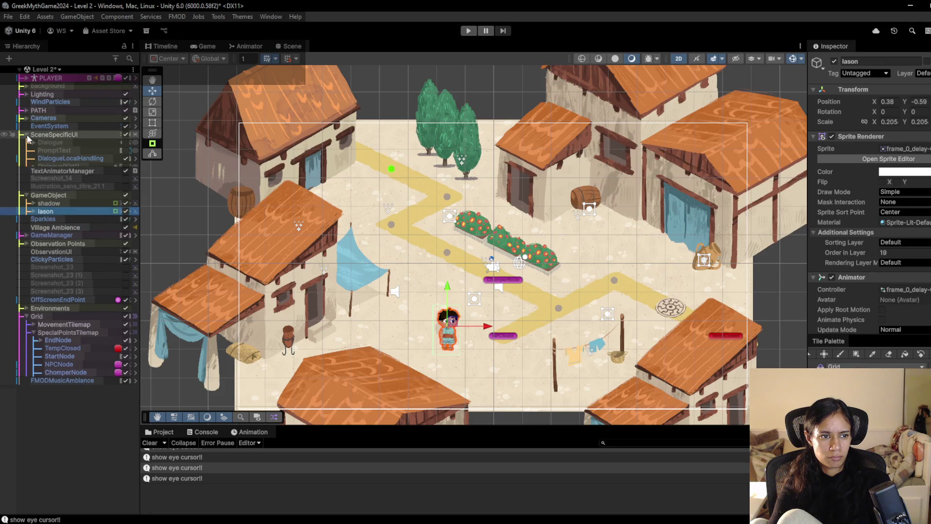
{"action": "left_click", "coordinate": [125, 166]}
{"action": "left_click", "coordinate": [100, 168]}
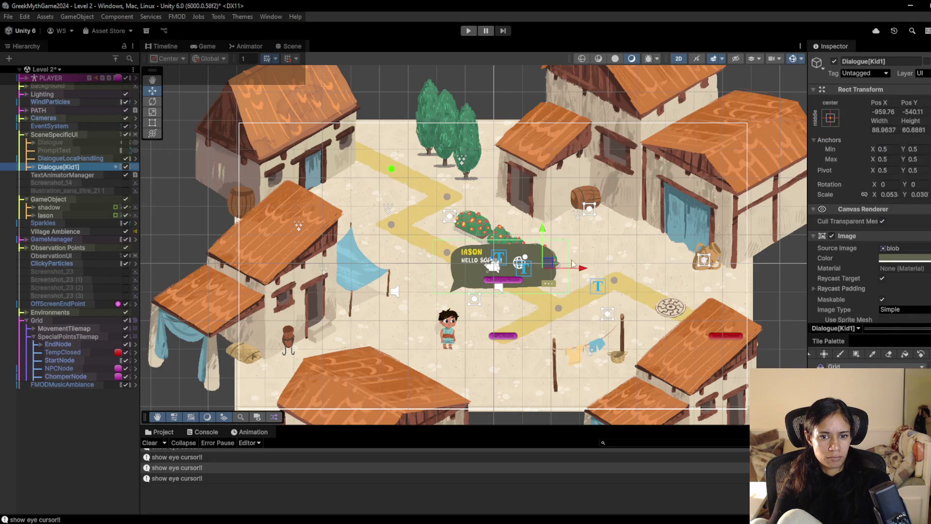
{"action": "left_click_drag", "start_coordinate": [540, 267], "coordinate": [563, 287]}
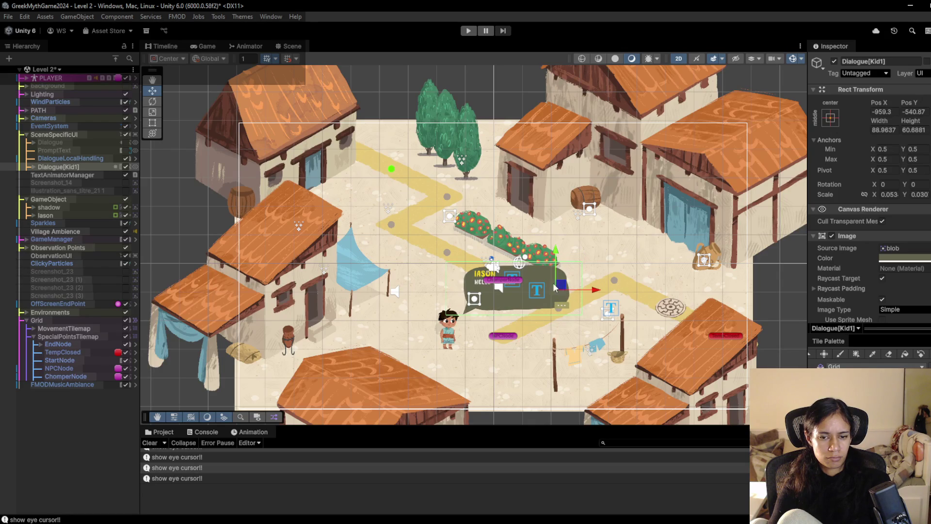
{"action": "left_click", "coordinate": [127, 167]}
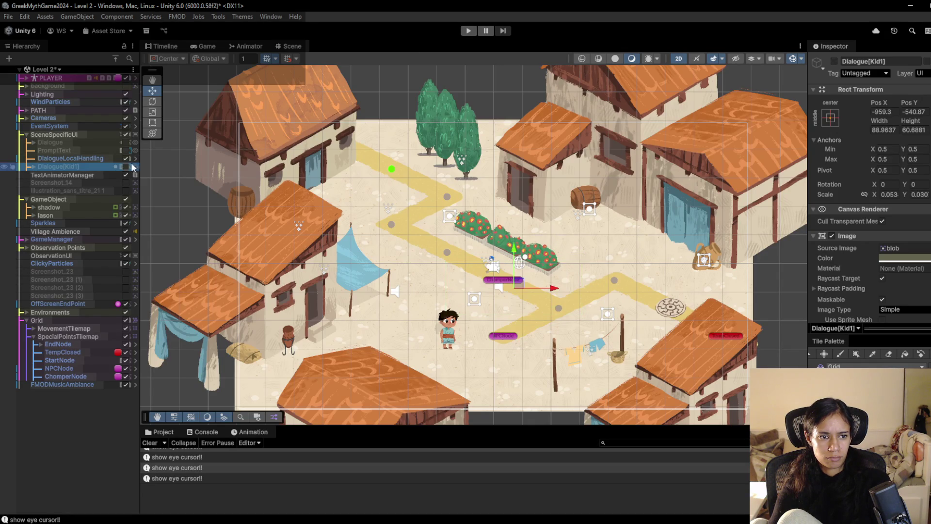
{"action": "left_click", "coordinate": [468, 31]}
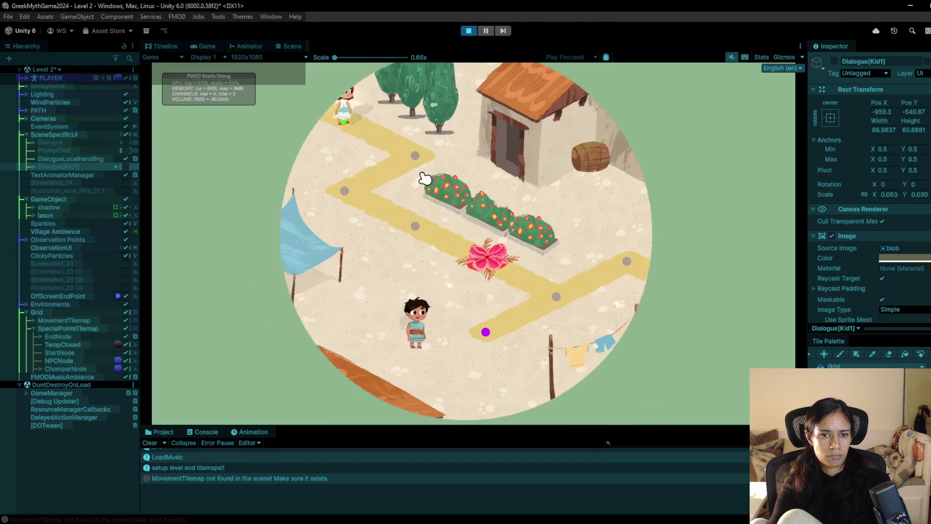
Walk Sophia along the Level 2 path to the purple point and trigger Iason's dialogue.
{"action": "left_click", "coordinate": [418, 153]}
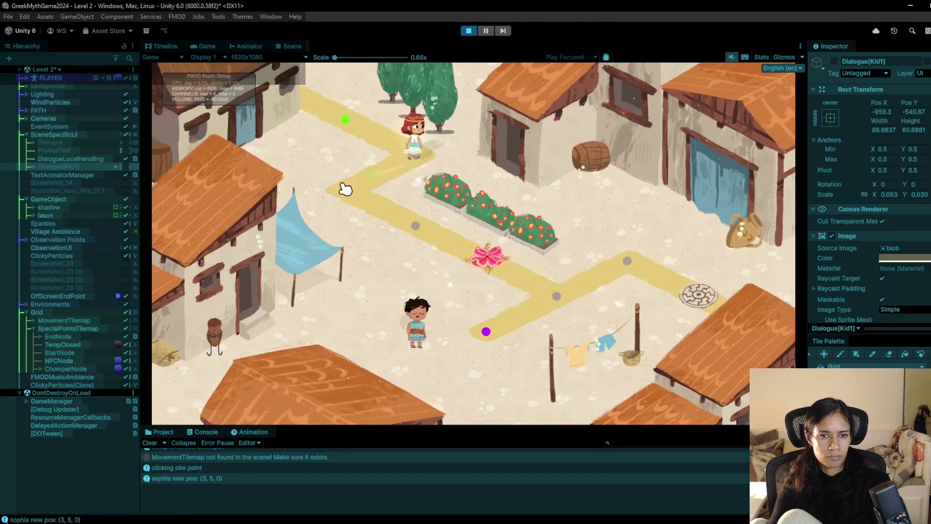
{"action": "left_click", "coordinate": [346, 189]}
{"action": "left_click", "coordinate": [409, 224]}
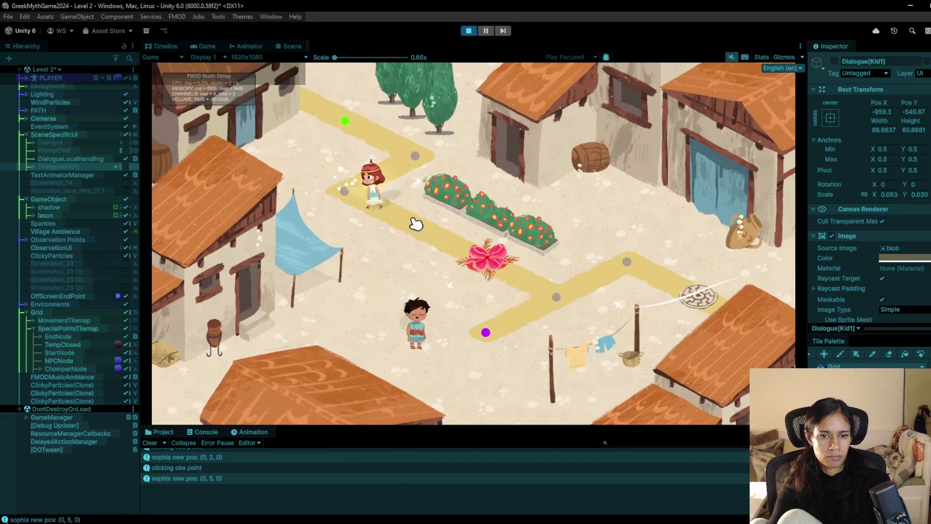
{"action": "left_click", "coordinate": [485, 262]}
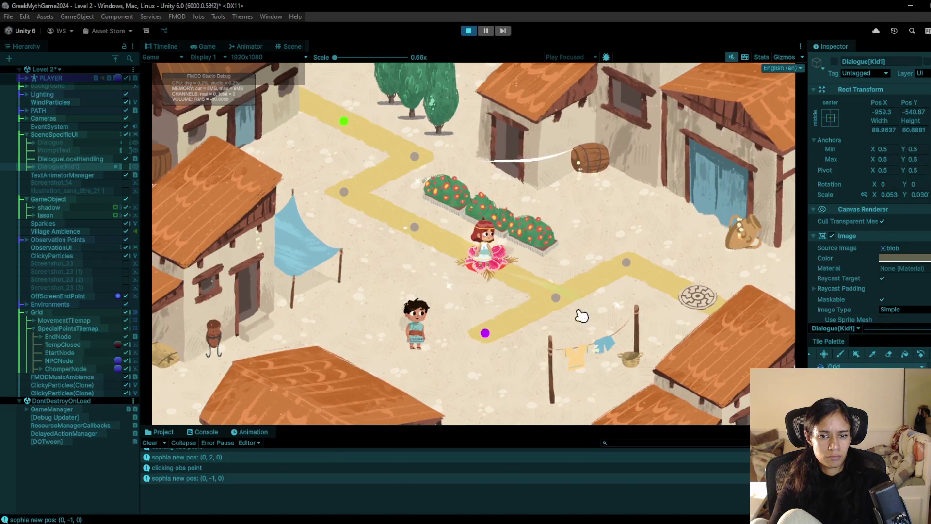
{"action": "left_click", "coordinate": [514, 328]}
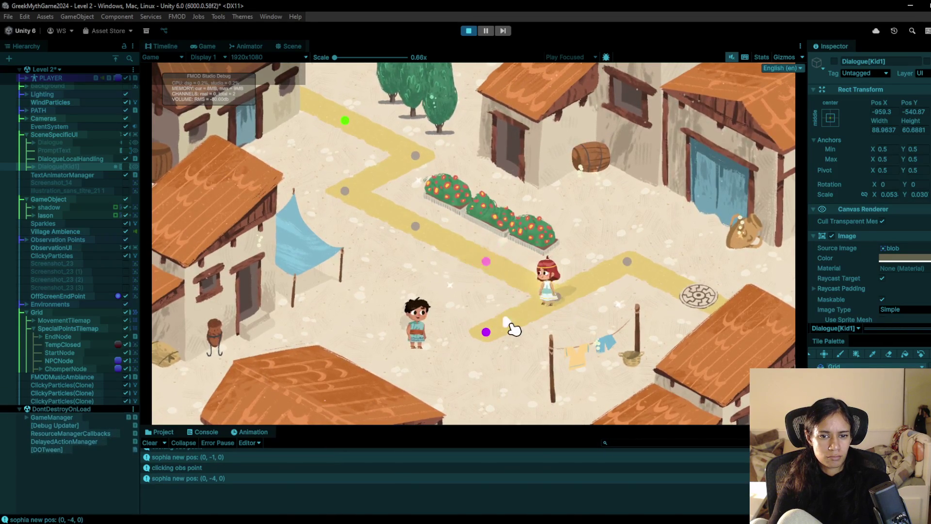
{"action": "left_click", "coordinate": [420, 338]}
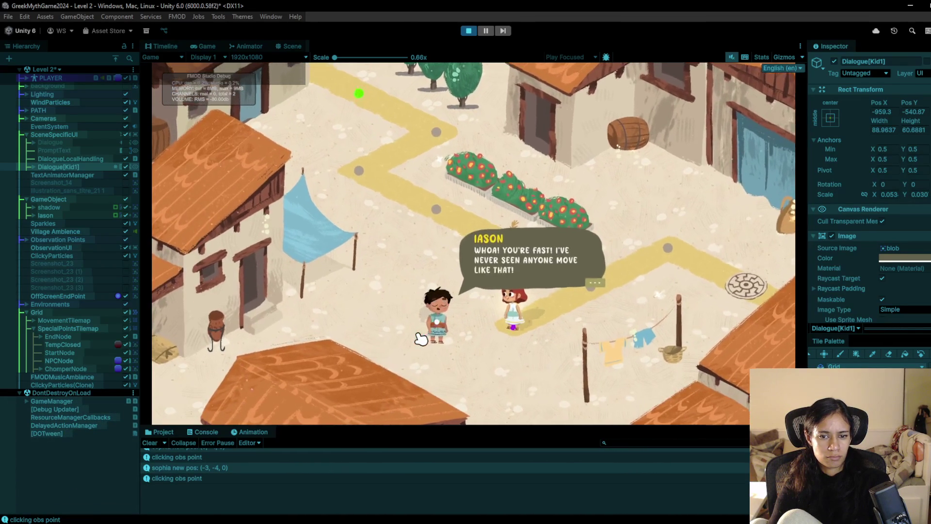
Move Iason and his Dialogue[Kid1] bubble together slightly up and right in the Scene view.
{"action": "left_click", "coordinate": [83, 166]}
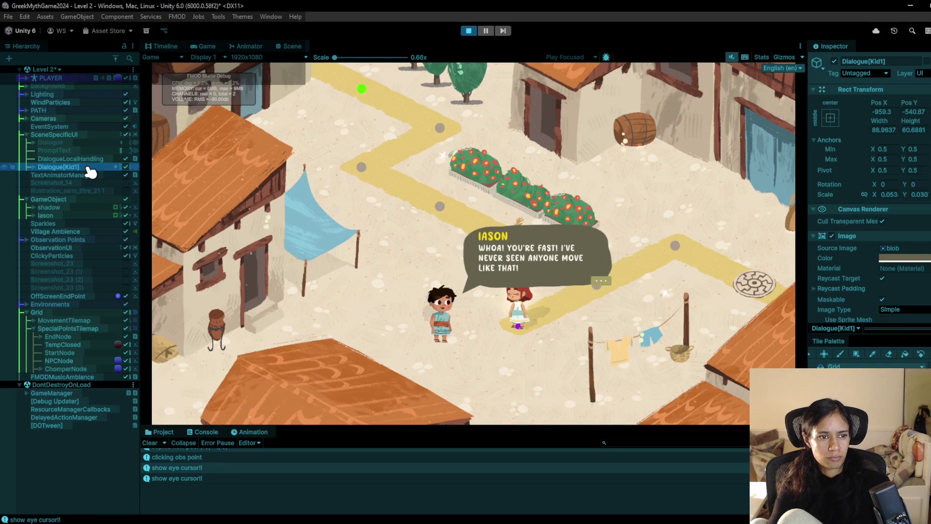
{"action": "left_click", "coordinate": [65, 218], "text": "ctrl"}
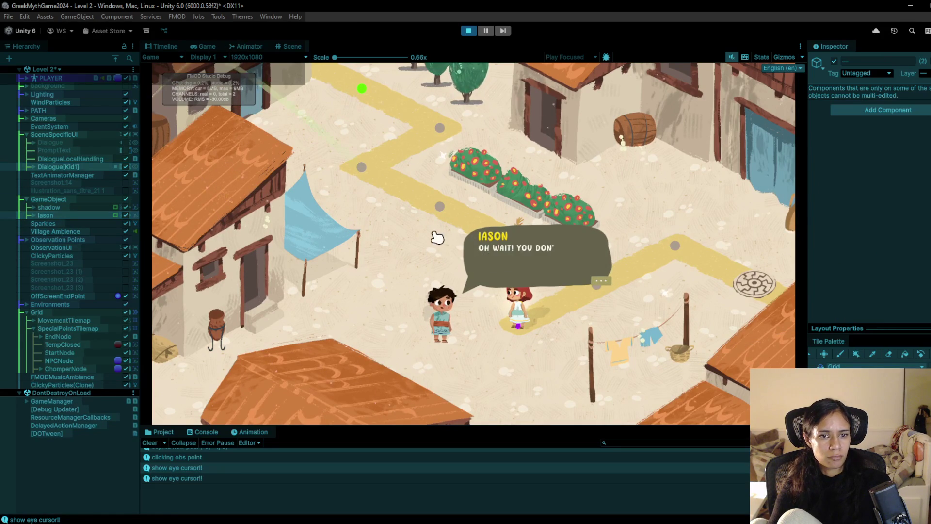
{"action": "left_click", "coordinate": [291, 46]}
{"action": "left_click_drag", "start_coordinate": [544, 307], "coordinate": [566, 300]}
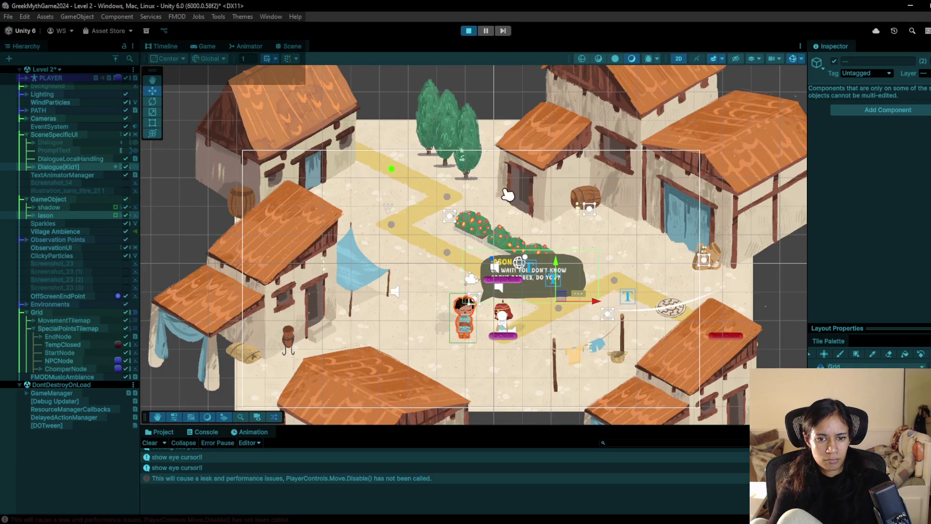
Restart the Level 2 playtest and walk Sophia past the vine to the purple point beside Iason.
{"action": "left_click", "coordinate": [473, 31]}
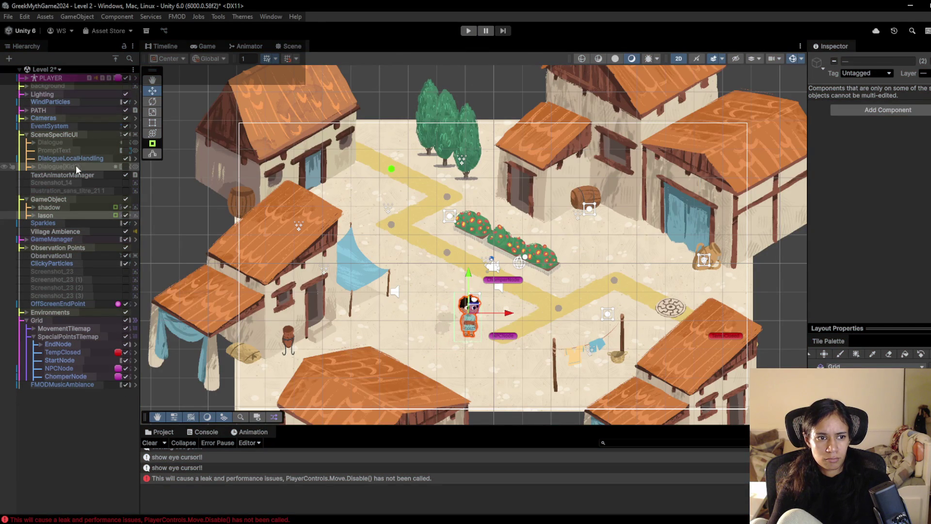
{"action": "left_click", "coordinate": [127, 169]}
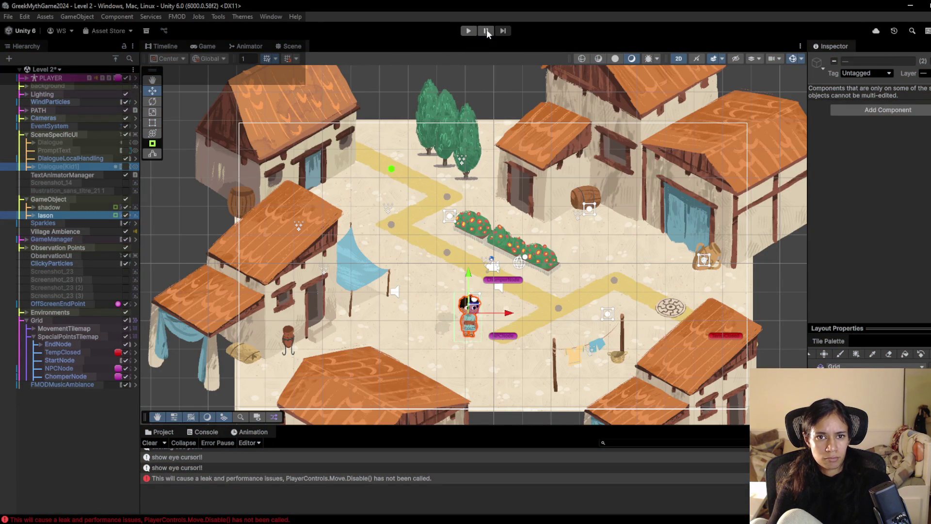
{"action": "left_click", "coordinate": [464, 32]}
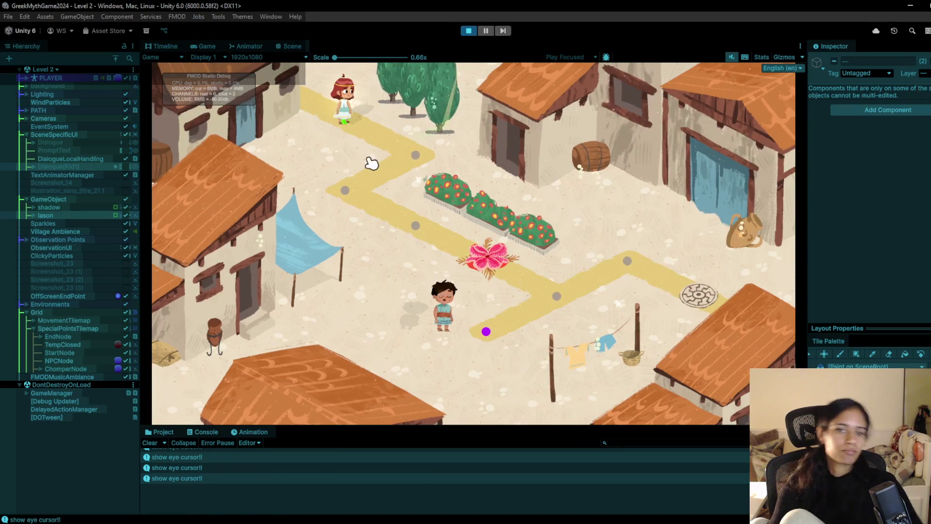
{"action": "left_click", "coordinate": [411, 152]}
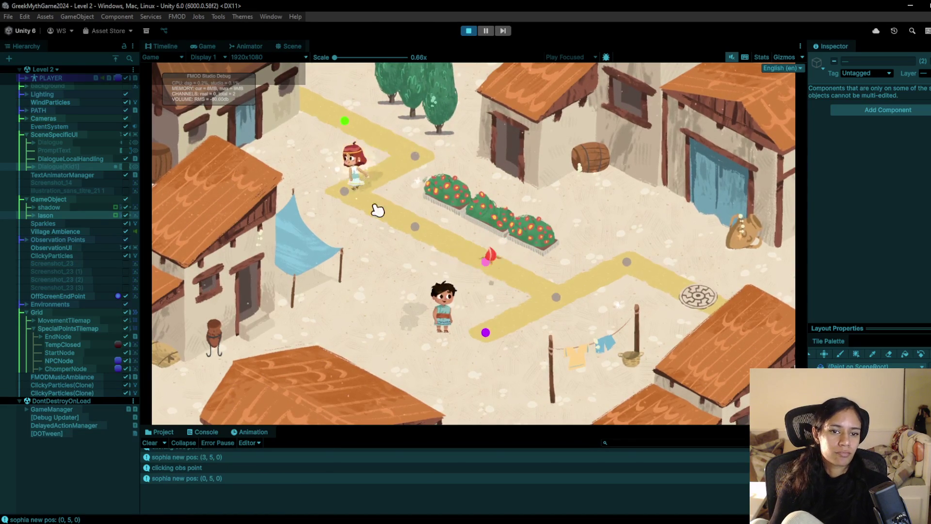
{"action": "left_click", "coordinate": [429, 224]}
{"action": "left_click", "coordinate": [438, 235]}
{"action": "left_click", "coordinate": [556, 294]}
{"action": "left_click", "coordinate": [487, 332]}
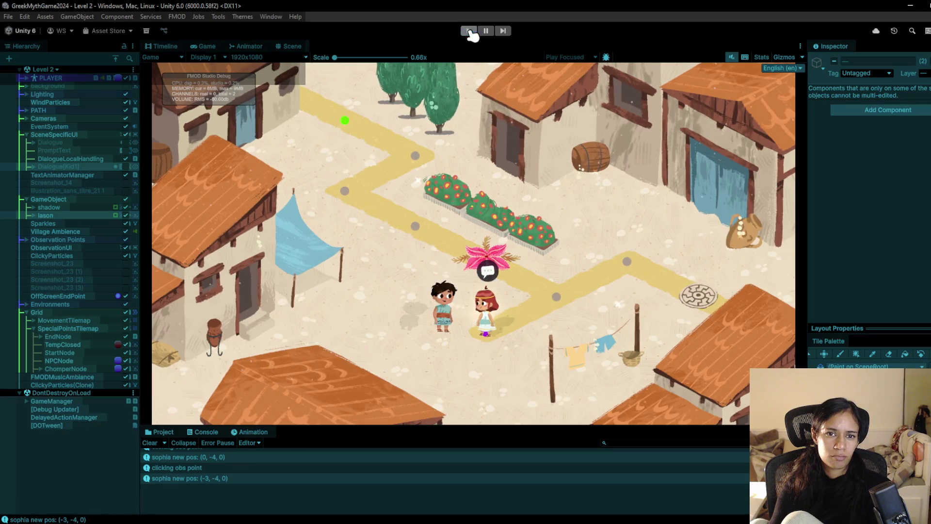
{"action": "left_click", "coordinate": [469, 30]}
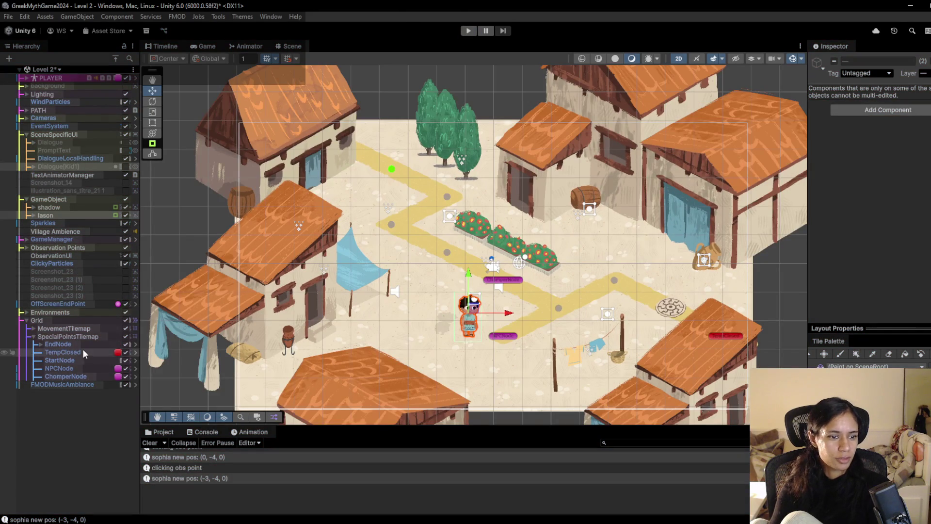
Delete the ChomperNode from Level 2's special points, with the Tile Palette brush active.
{"action": "left_click", "coordinate": [75, 378]}
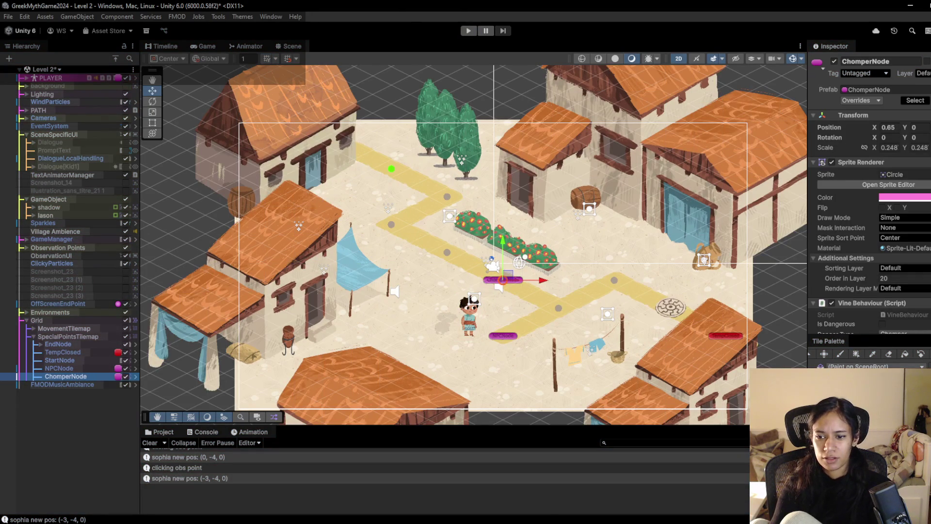
{"action": "left_click", "coordinate": [840, 354]}
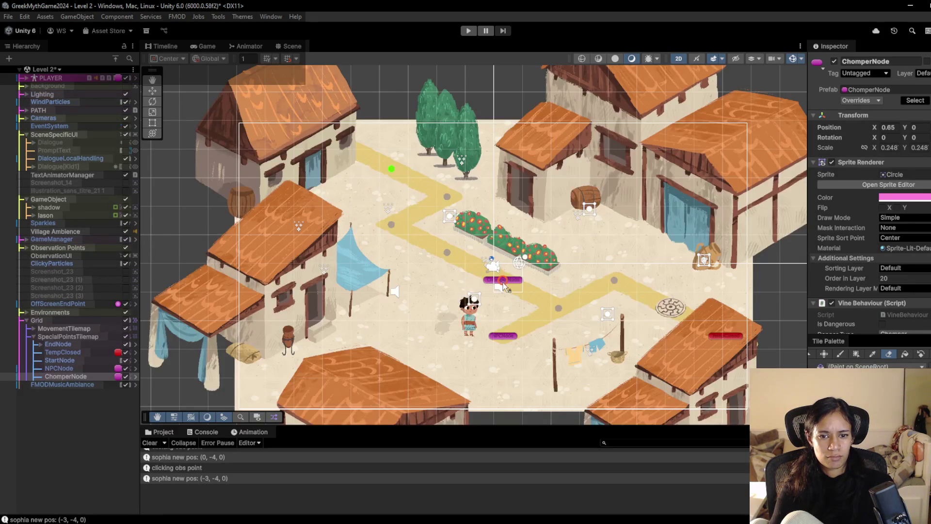
{"action": "scroll", "coordinate": [505, 286], "scroll_direction": "up", "scroll_amount": 2}
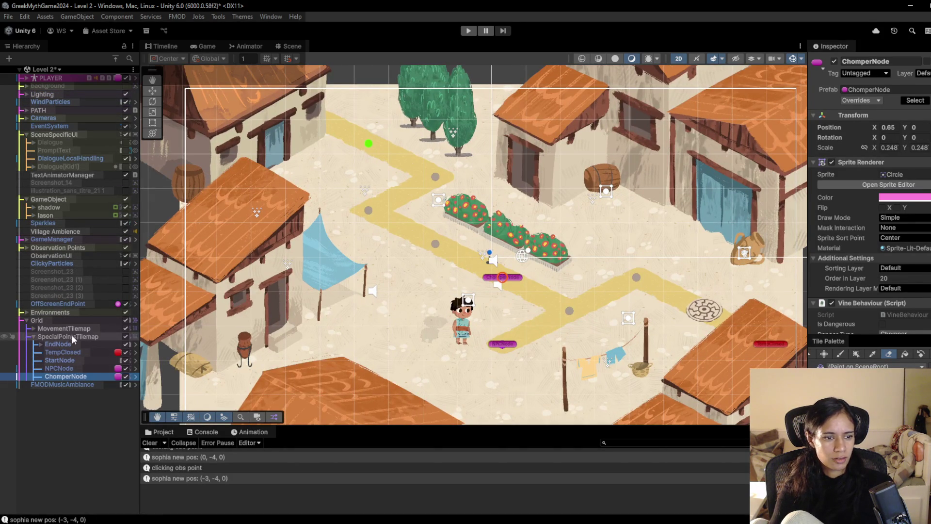
{"action": "key", "text": "Delete"}
{"action": "scroll", "coordinate": [505, 279], "scroll_direction": "up", "scroll_amount": 1}
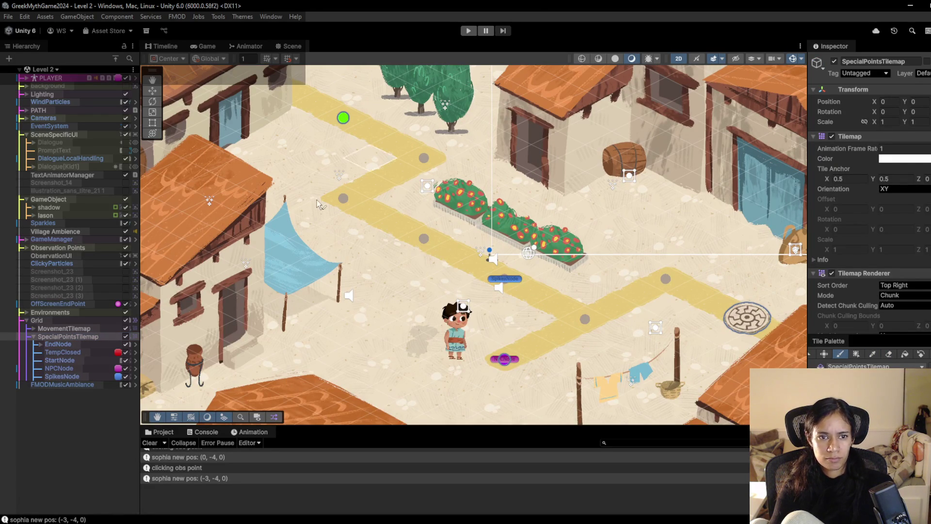
Playtest Level 2, walking Sophia down toward the new spikes beside the flower planters.
{"action": "left_click", "coordinate": [471, 32]}
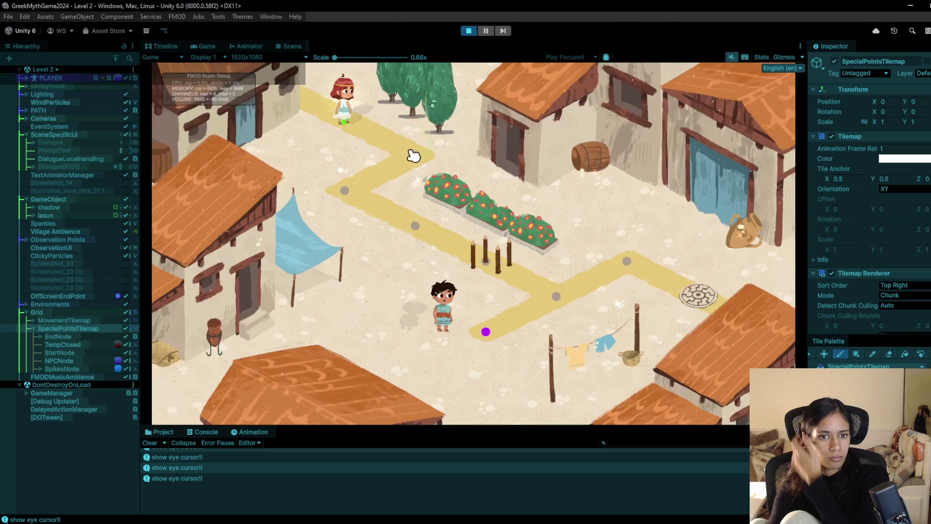
{"action": "left_click", "coordinate": [412, 228]}
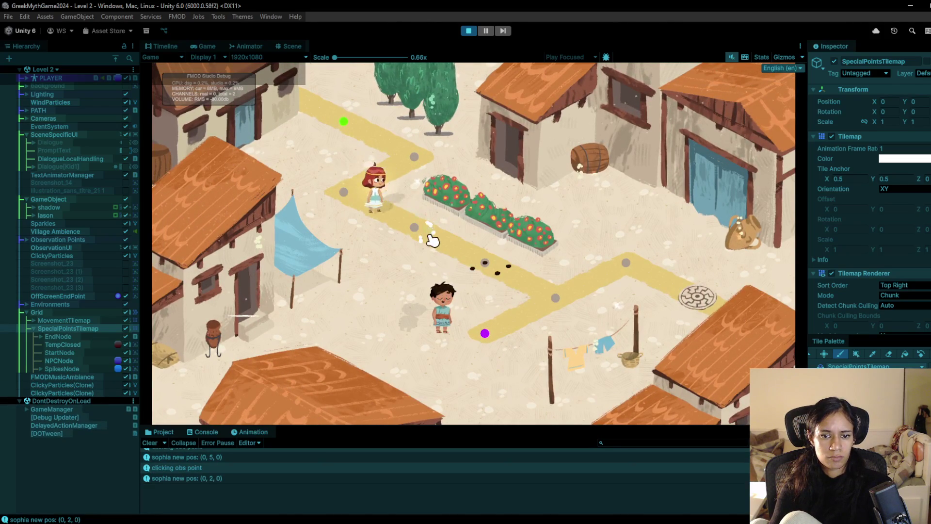
{"action": "left_click", "coordinate": [468, 30]}
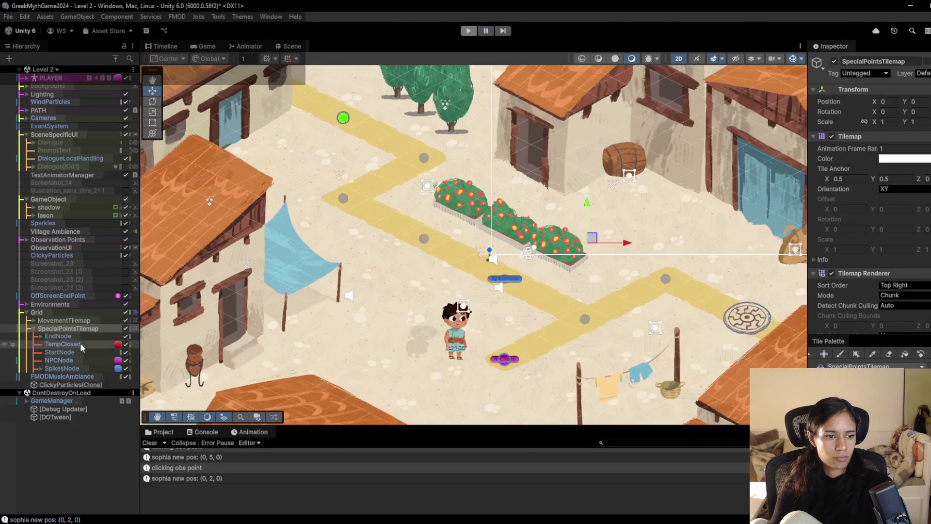
Set the SpikesNode's Spike State to PEEK.
{"action": "left_click", "coordinate": [62, 376]}
{"action": "scroll", "coordinate": [849, 281], "scroll_direction": "down", "scroll_amount": 5}
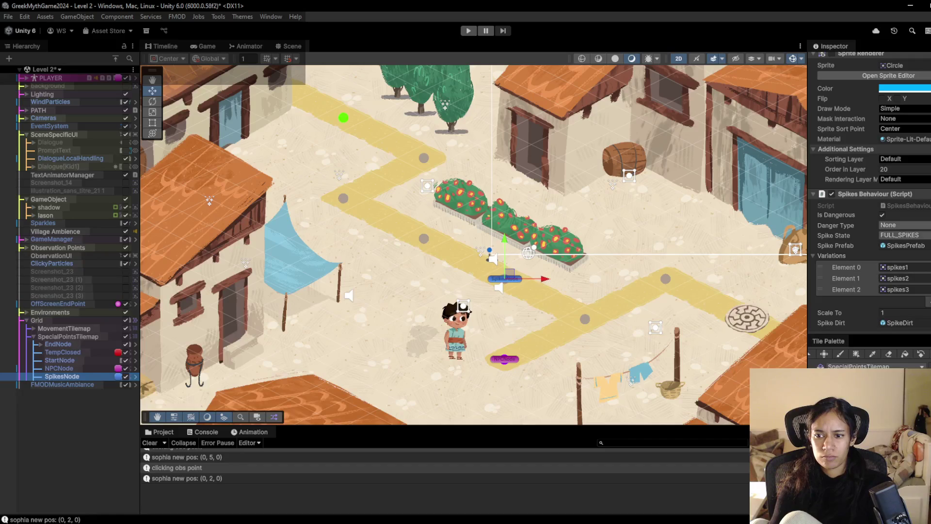
{"action": "left_click", "coordinate": [919, 258]}
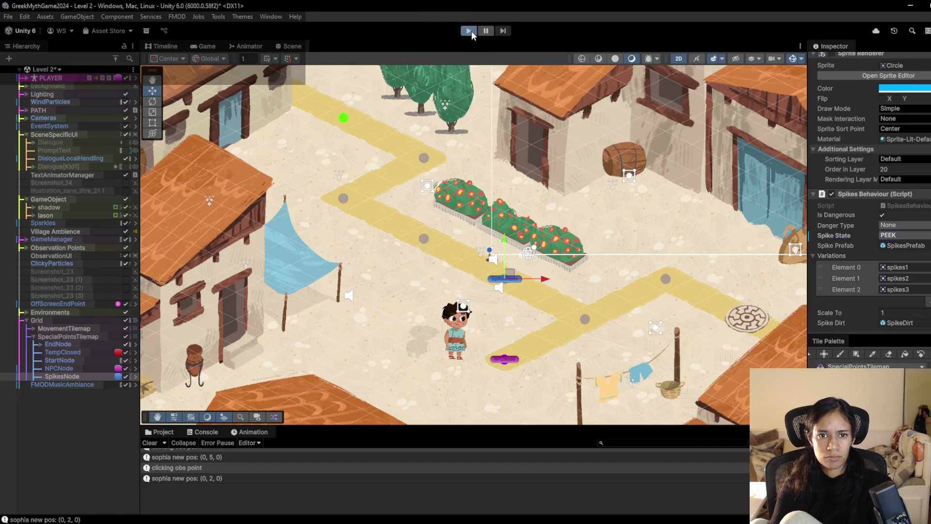
Playtest Level 2, walking Sophia past the raised spikes onto the purple point.
{"action": "left_click", "coordinate": [469, 31]}
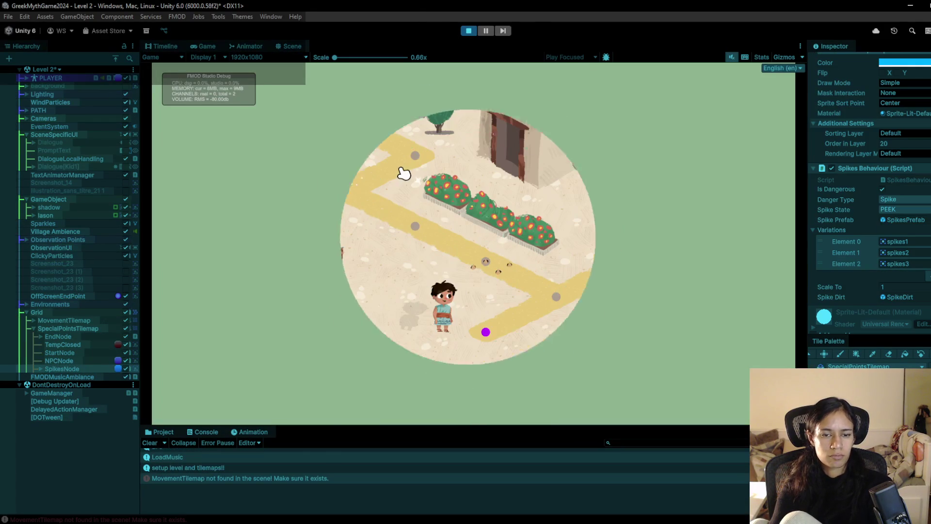
{"action": "left_click", "coordinate": [358, 207]}
{"action": "left_click", "coordinate": [409, 225]}
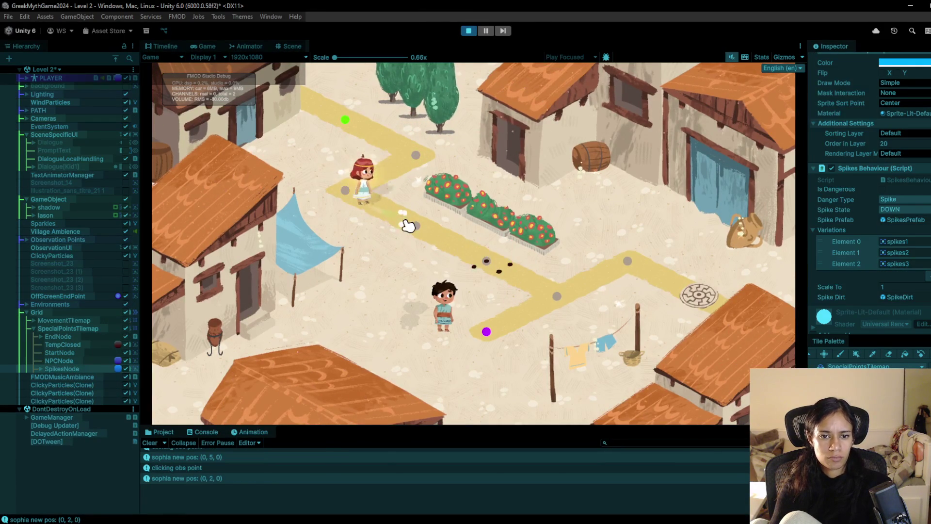
{"action": "left_click", "coordinate": [433, 233]}
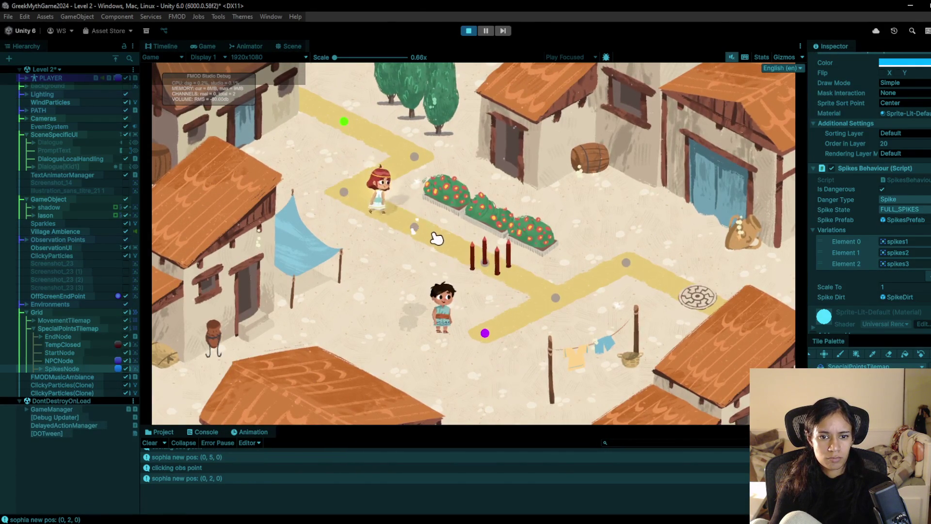
{"action": "left_click", "coordinate": [533, 302]}
{"action": "left_click", "coordinate": [486, 332]}
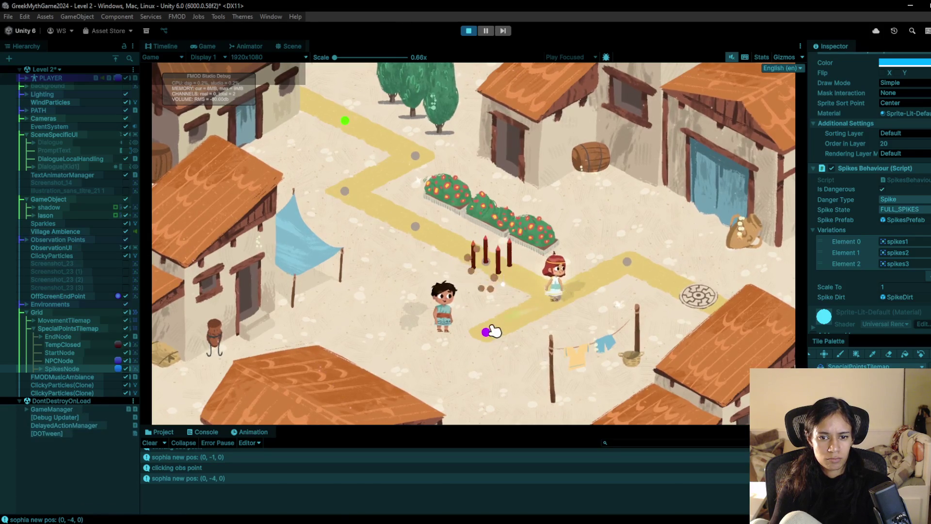
Talk to Iason, advance through his badges dialogue, and stop the playtest.
{"action": "left_click", "coordinate": [454, 336]}
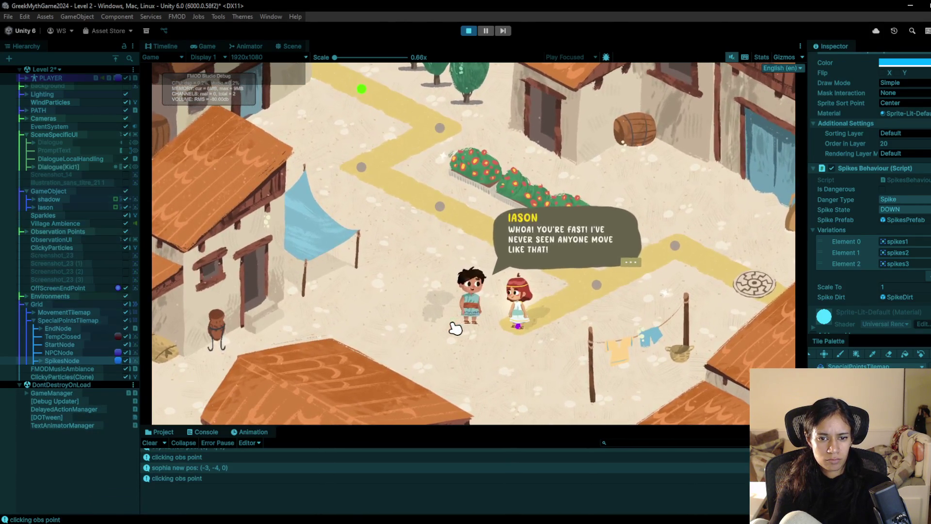
{"action": "left_click", "coordinate": [456, 329]}
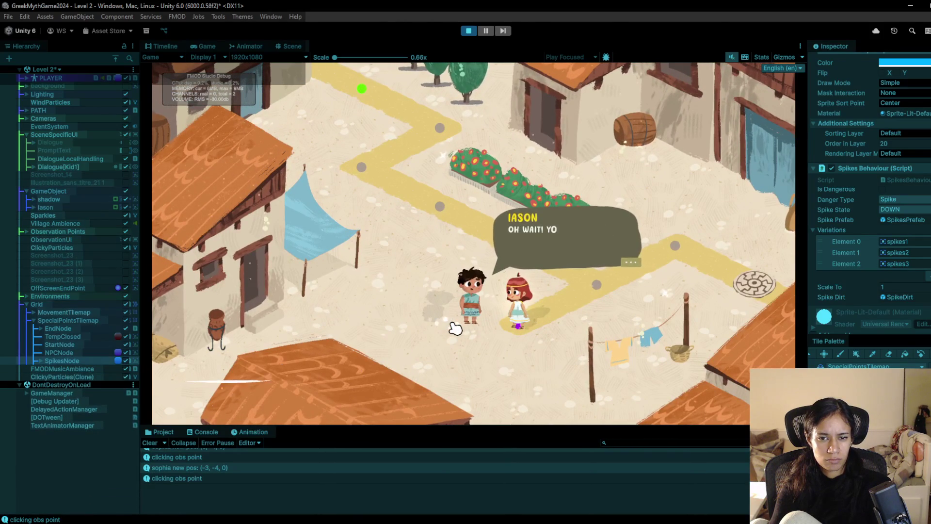
{"action": "left_click", "coordinate": [456, 329]}
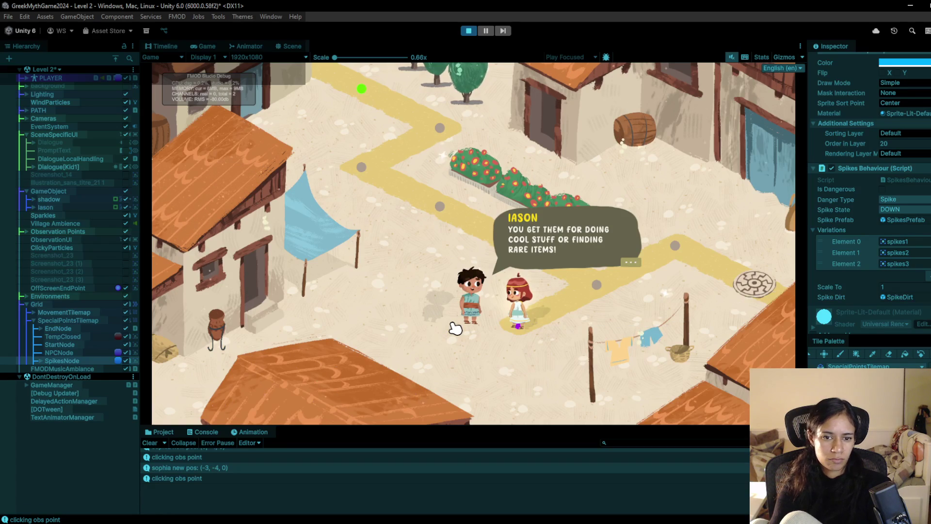
{"action": "left_click", "coordinate": [456, 329]}
{"action": "left_click", "coordinate": [469, 31]}
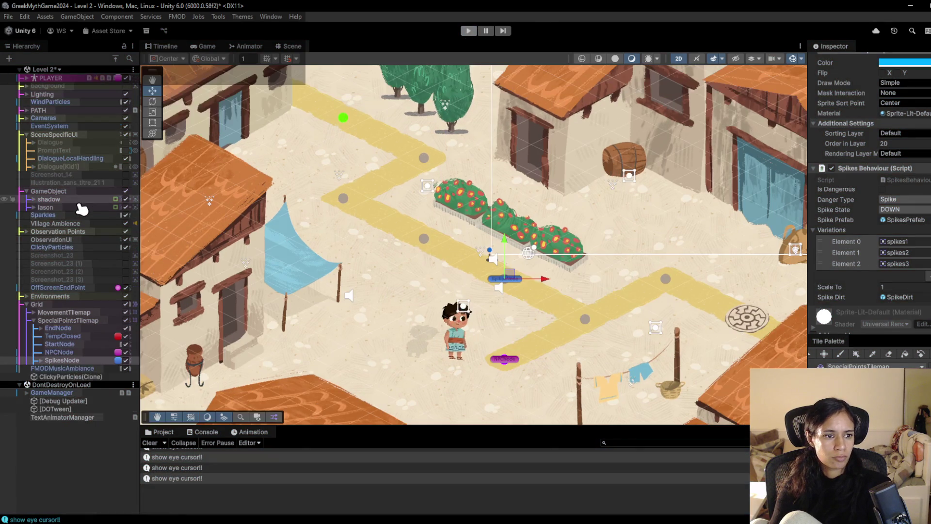
Shift Iason's shadow right to sit under him and rename his parent object IASON.
{"action": "left_click", "coordinate": [74, 200]}
{"action": "left_click_drag", "start_coordinate": [428, 337], "coordinate": [470, 338]}
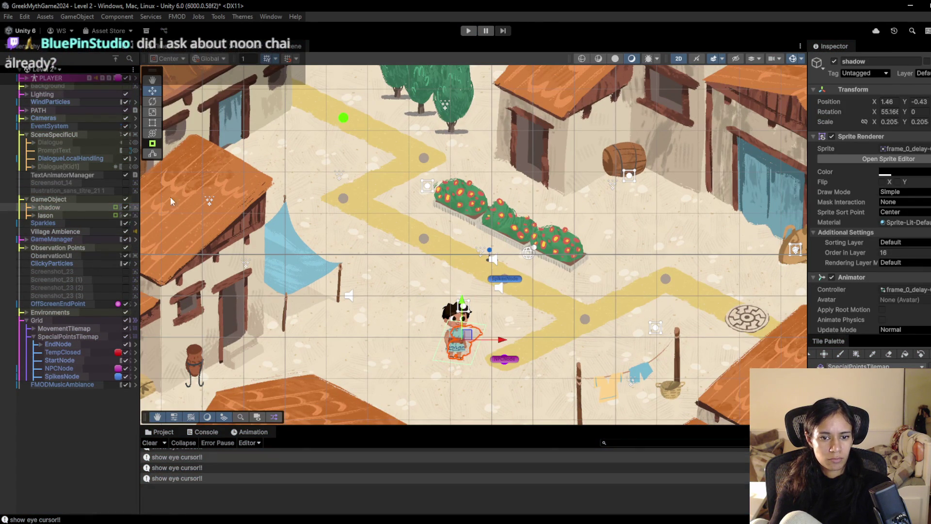
{"action": "left_click", "coordinate": [72, 201]}
{"action": "type", "text": "IASON"}
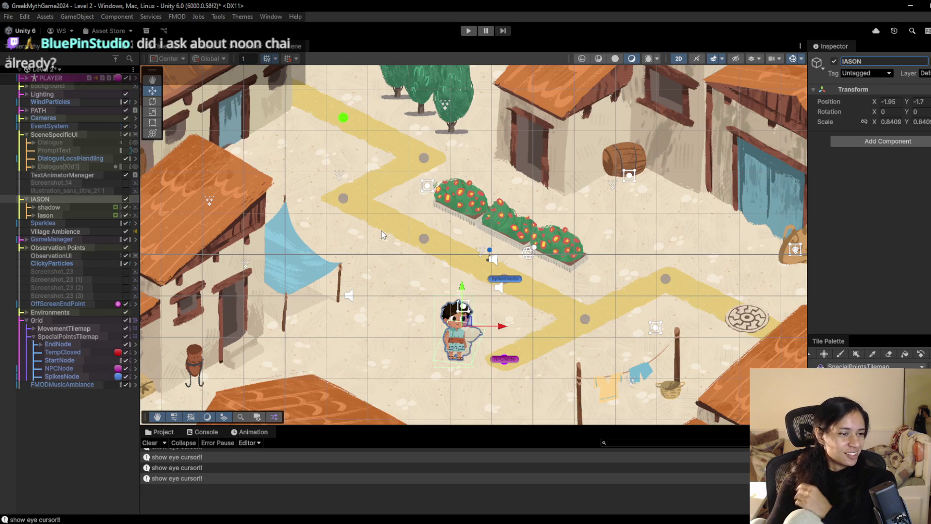
Briefly playtest Level 2, walking Sophia up the path to the corner by the planters.
{"action": "left_click", "coordinate": [467, 34]}
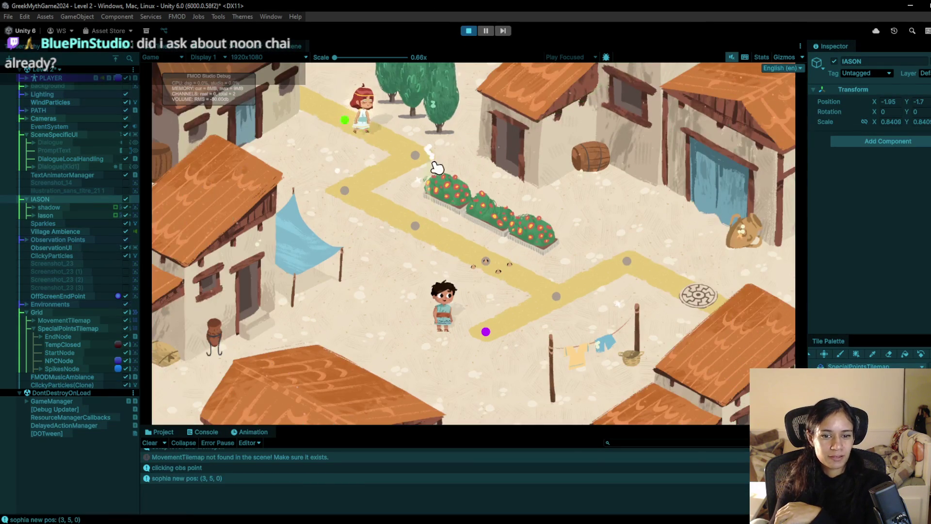
{"action": "left_click", "coordinate": [437, 170]}
{"action": "left_click", "coordinate": [374, 208]}
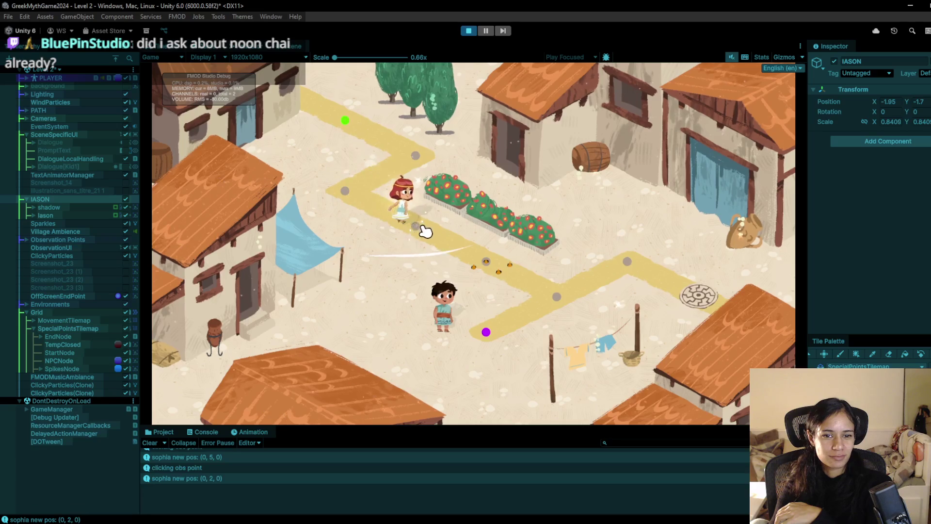
{"action": "left_click", "coordinate": [474, 31]}
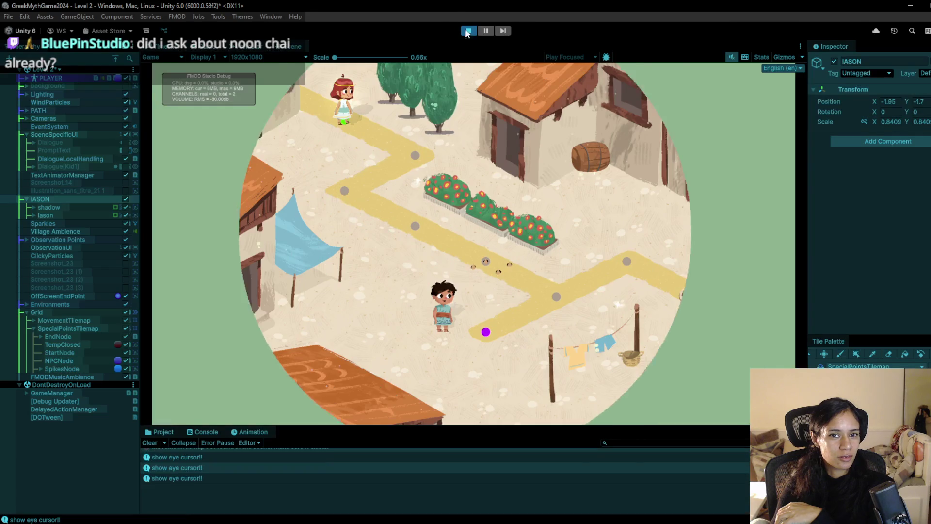
Stop the playtest and select the Cursor object inside GameManager.
{"action": "left_click", "coordinate": [468, 31]}
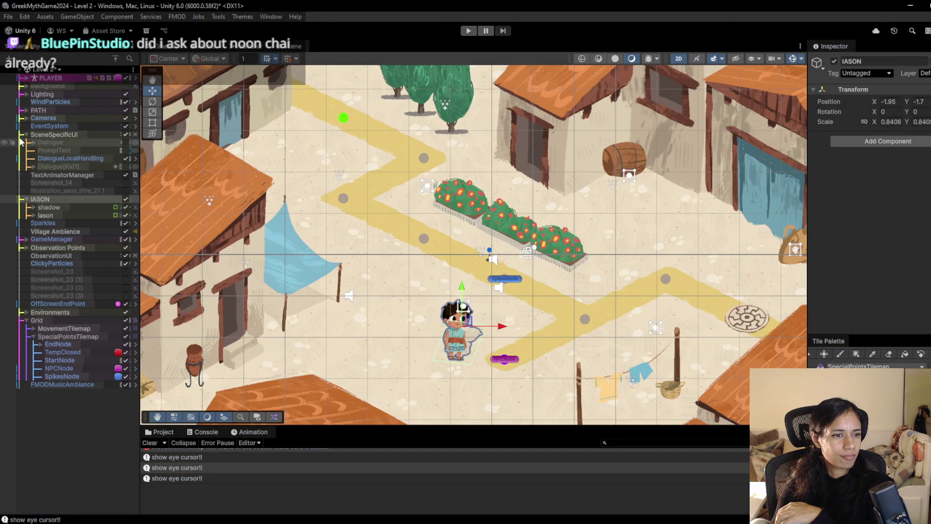
{"action": "left_click", "coordinate": [21, 239]}
{"action": "left_click", "coordinate": [47, 248]}
{"action": "scroll", "coordinate": [902, 196], "scroll_direction": "down", "scroll_amount": 10}
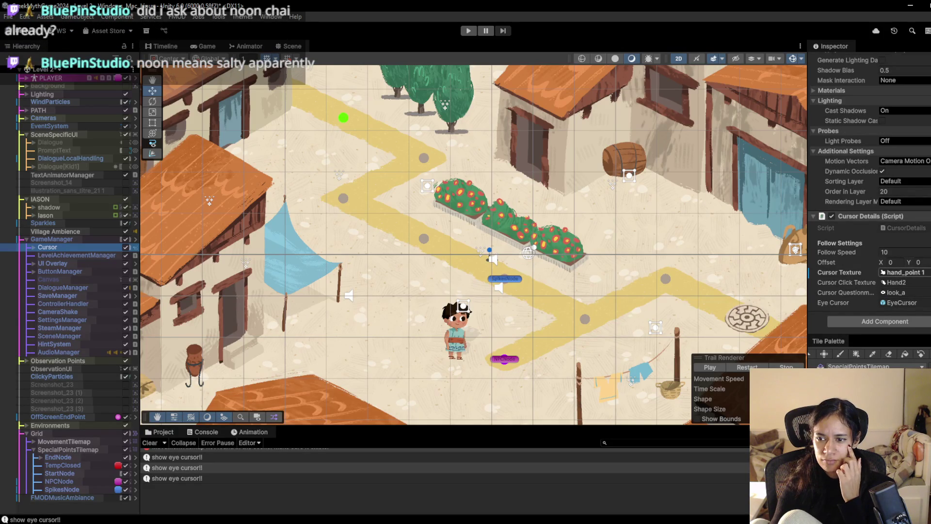
Browse the Cursor Texture picker, close it, and start a new Level 2 playtest.
{"action": "left_click", "coordinate": [925, 272]}
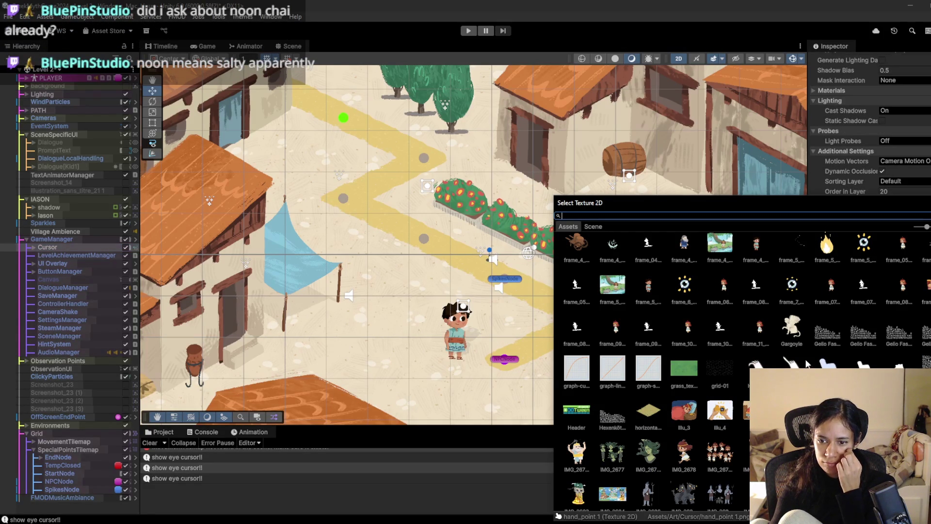
{"action": "key", "text": "Escape"}
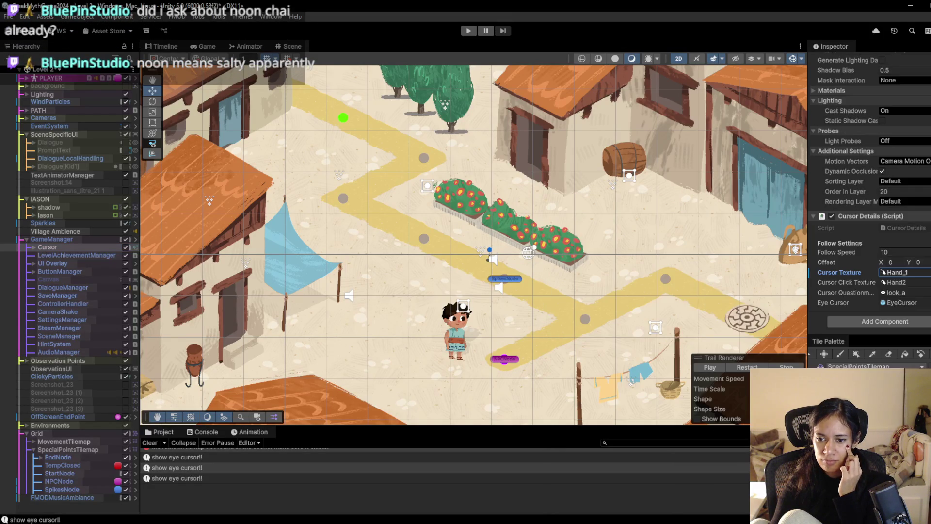
{"action": "left_click", "coordinate": [468, 31]}
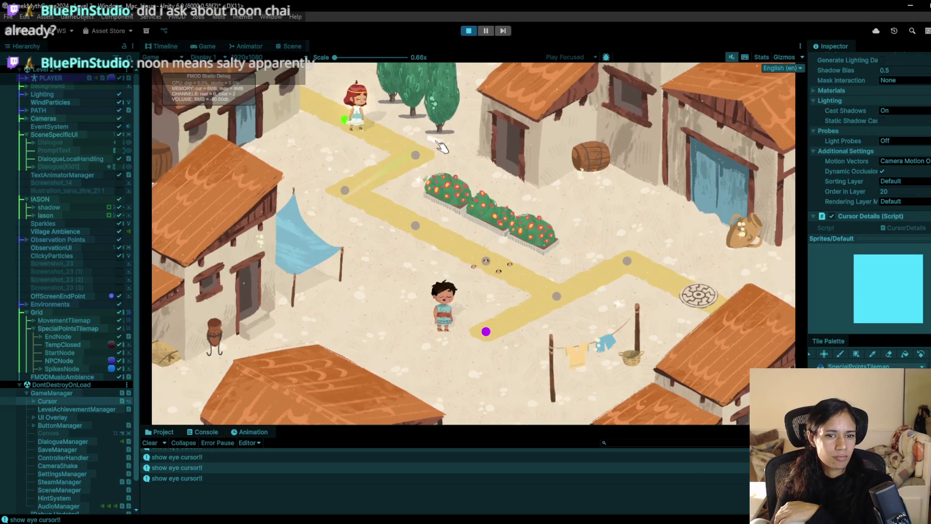
Walk Sophia along Level 2's path down to the purple NPC point.
{"action": "left_click", "coordinate": [347, 189]}
{"action": "left_click", "coordinate": [346, 188]}
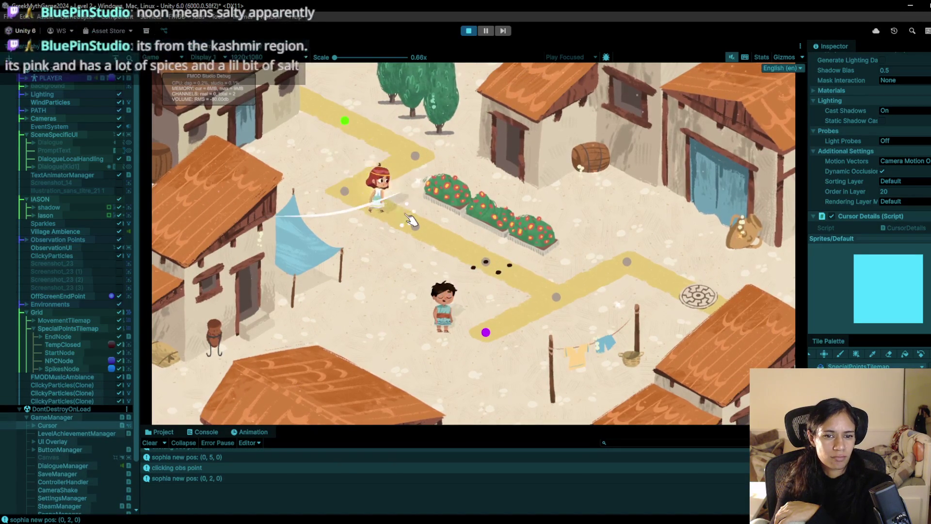
{"action": "left_click", "coordinate": [434, 244]}
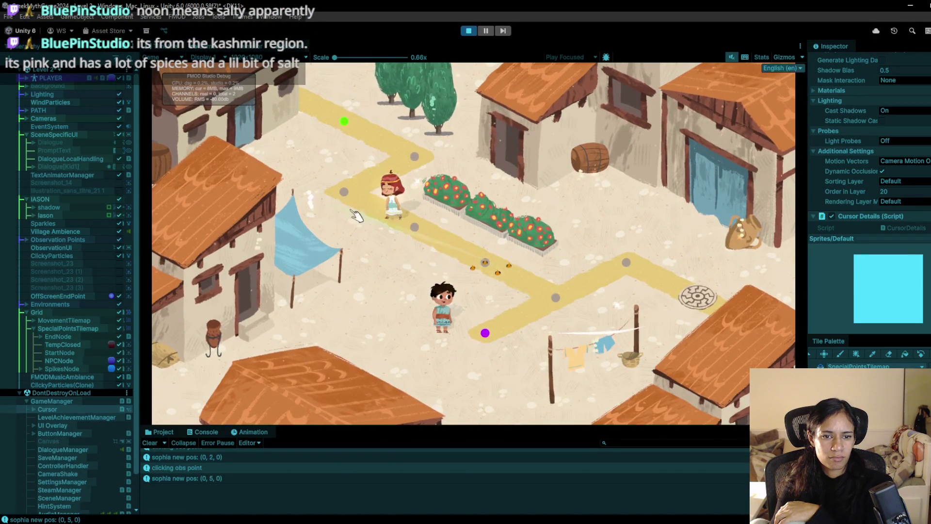
{"action": "left_click", "coordinate": [553, 291]}
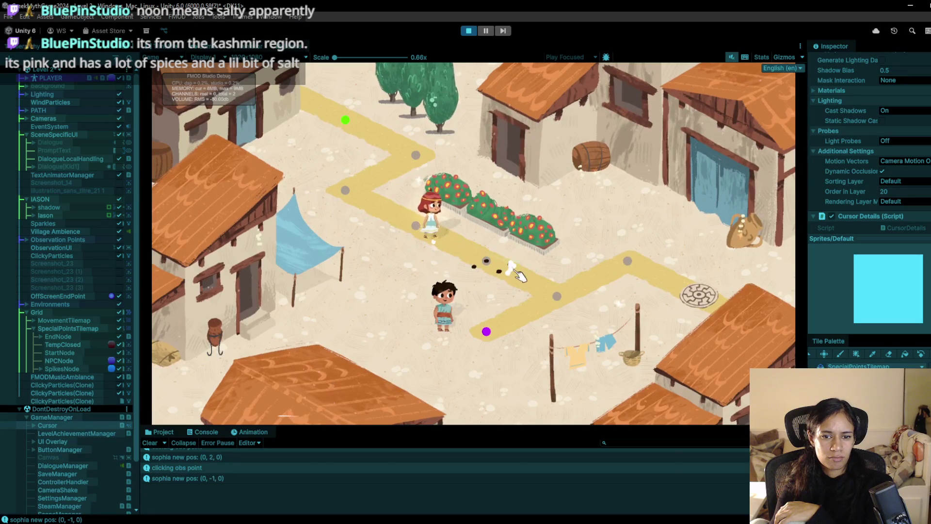
{"action": "left_click", "coordinate": [487, 336]}
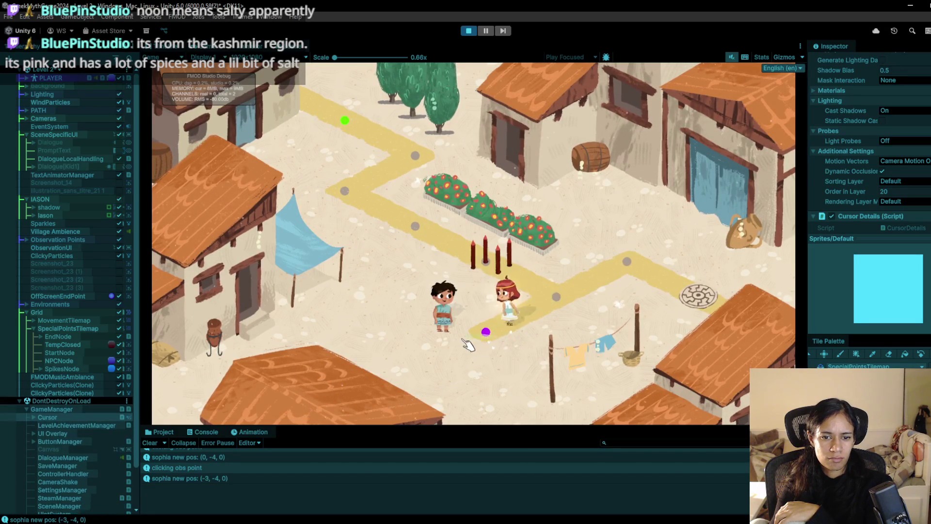
Talk to Iason and click through his dialogue, including the badge line, until it closes.
{"action": "left_click", "coordinate": [453, 340]}
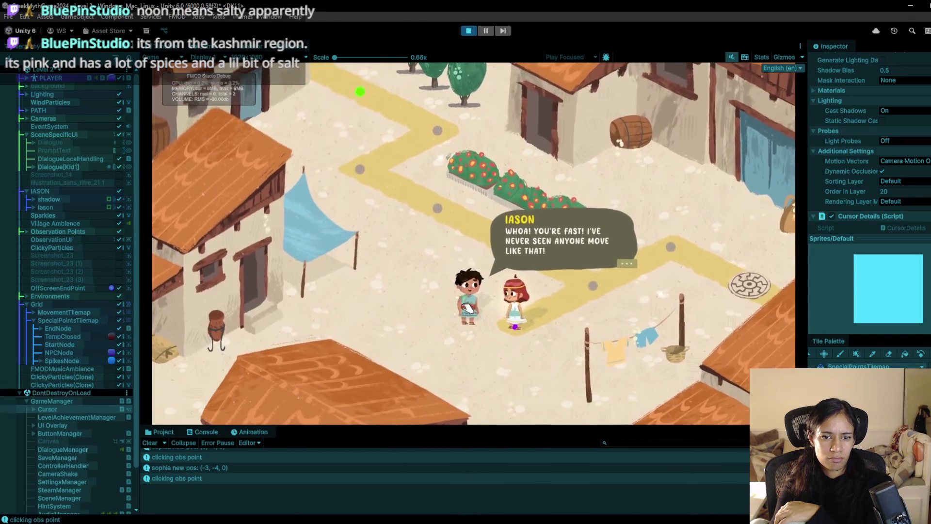
{"action": "left_click", "coordinate": [468, 307]}
{"action": "left_click", "coordinate": [471, 306]}
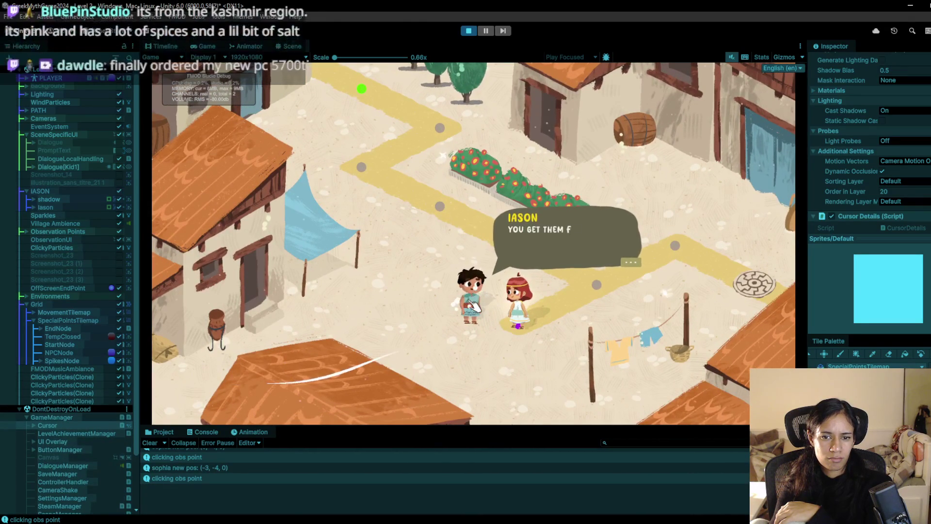
{"action": "left_click", "coordinate": [470, 305]}
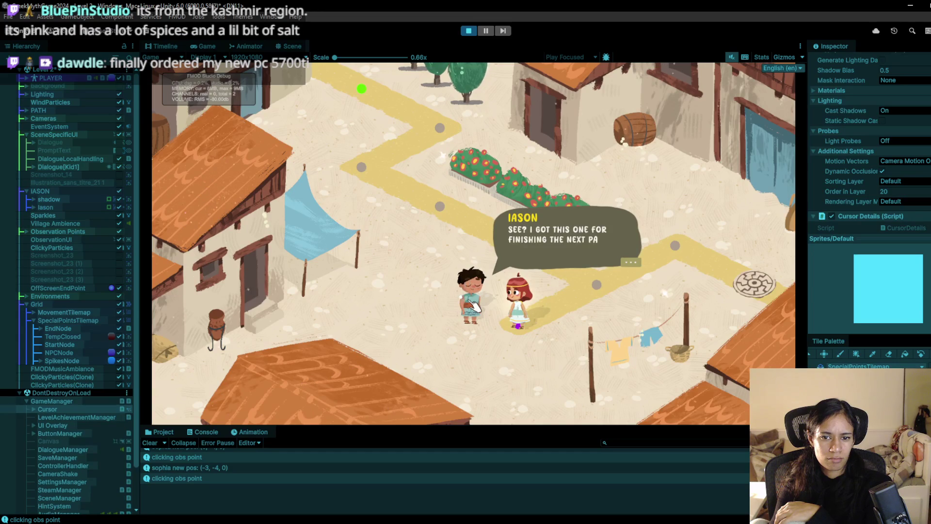
{"action": "left_click", "coordinate": [471, 305]}
{"action": "left_click", "coordinate": [471, 305]}
{"action": "left_click", "coordinate": [470, 304]}
{"action": "left_click", "coordinate": [471, 305]}
{"action": "left_click", "coordinate": [470, 305]}
{"action": "left_click", "coordinate": [470, 305]}
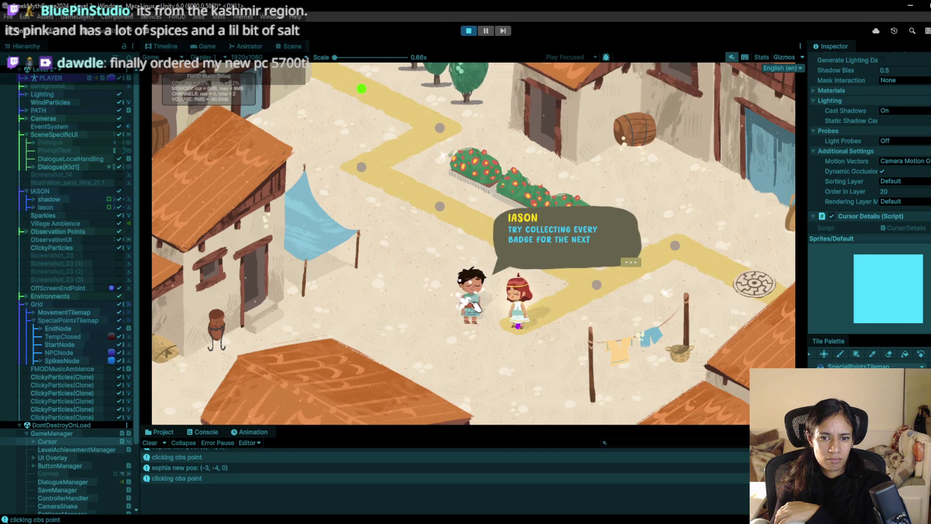
{"action": "left_click", "coordinate": [470, 305]}
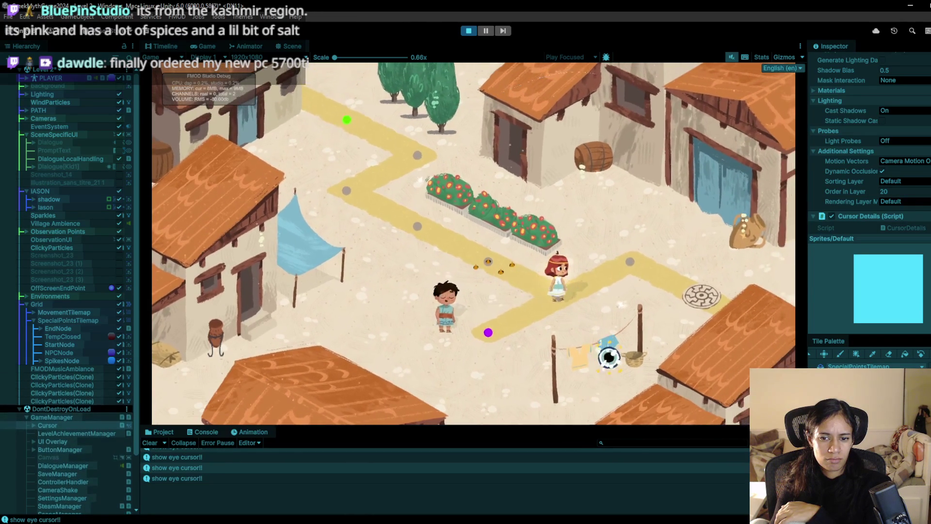
Check the clothesline observation point, then stop, replay briefly to the middle node, and stop again.
{"action": "left_click", "coordinate": [600, 351]}
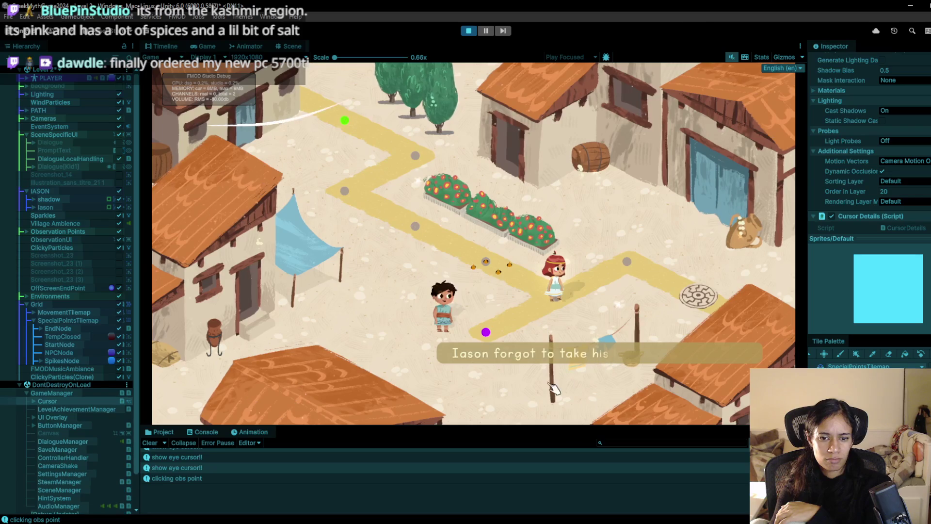
{"action": "left_click", "coordinate": [468, 30]}
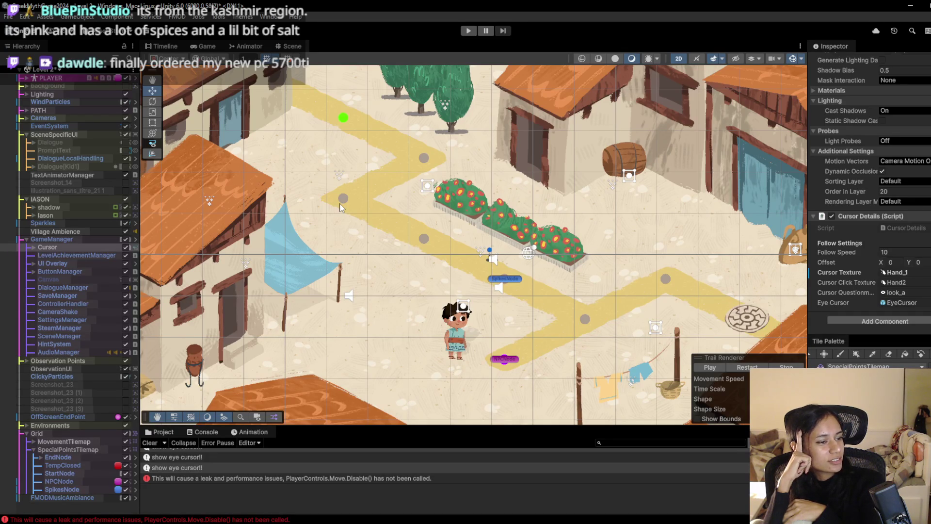
{"action": "left_click", "coordinate": [470, 32]}
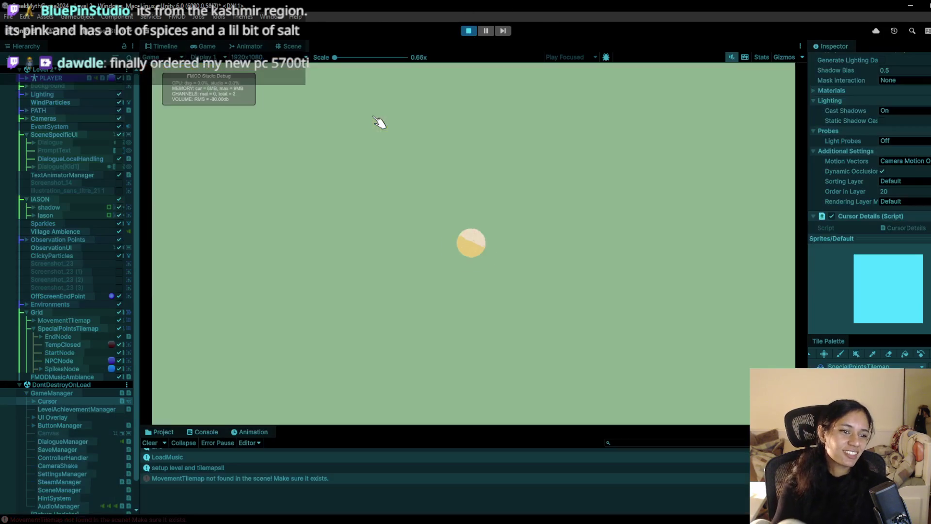
{"action": "left_click", "coordinate": [410, 229]}
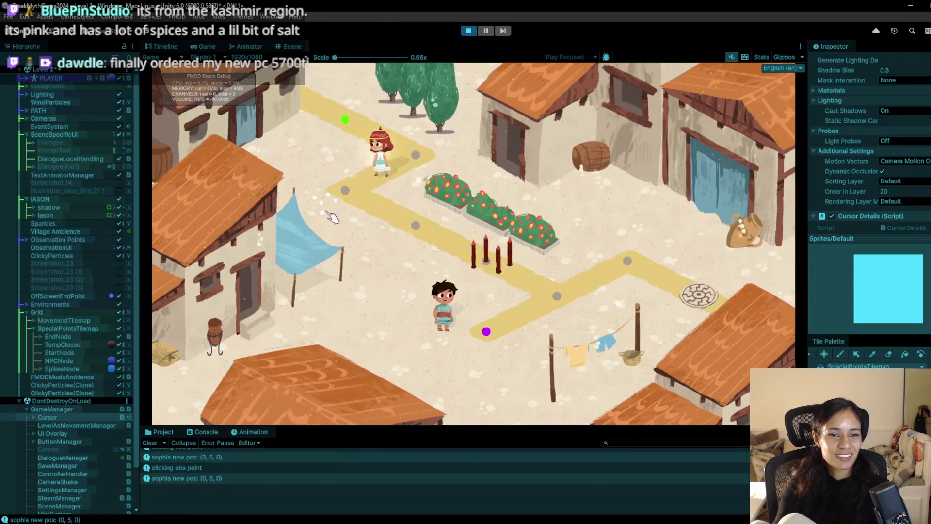
{"action": "left_click", "coordinate": [487, 264]}
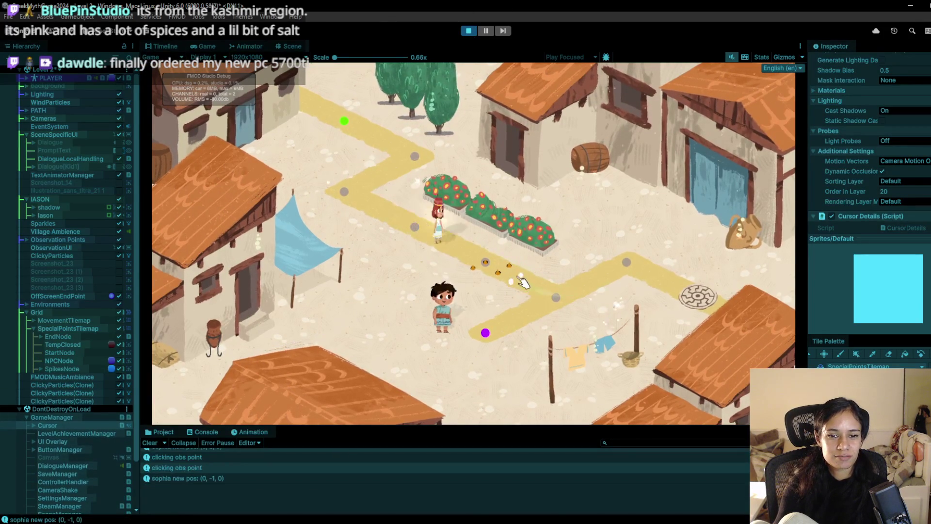
{"action": "left_click", "coordinate": [469, 31]}
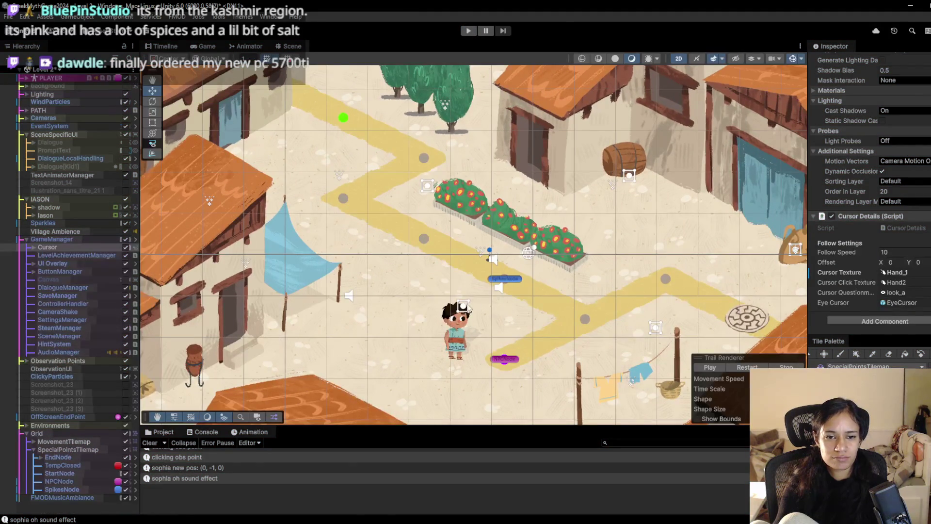
Select MovementTilemap and test painting, then erasing, a path tile below the path end.
{"action": "scroll", "coordinate": [469, 309], "scroll_direction": "down", "scroll_amount": 5}
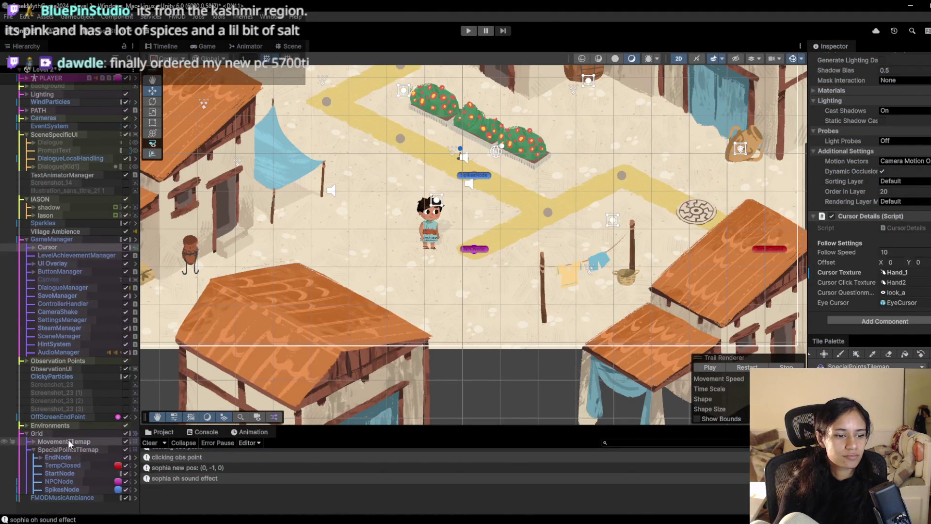
{"action": "left_click", "coordinate": [67, 442]}
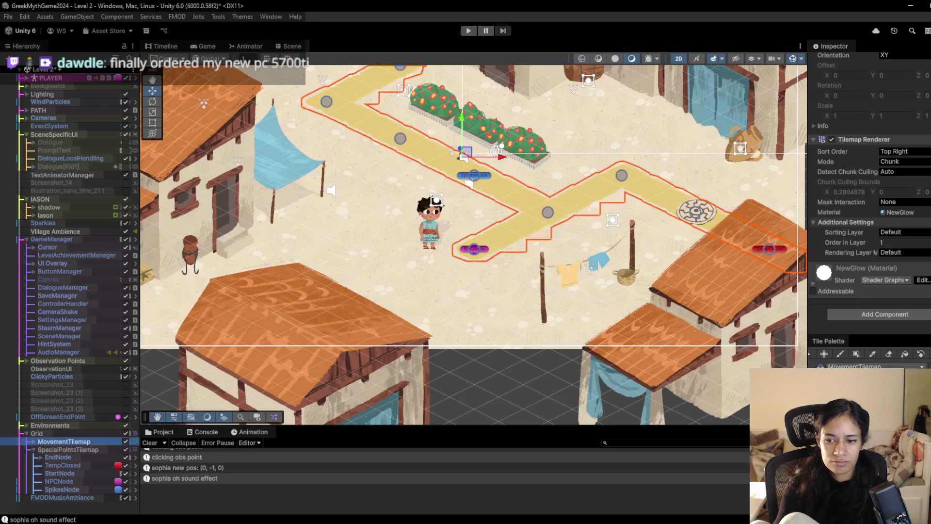
{"action": "key", "text": "alt+Tab"}
{"action": "key", "text": "b"}
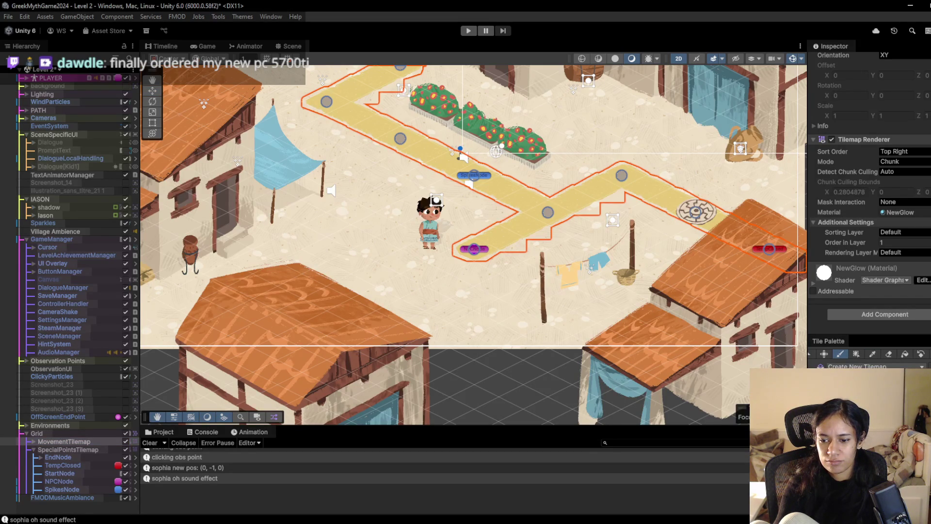
{"action": "left_click", "coordinate": [450, 264]}
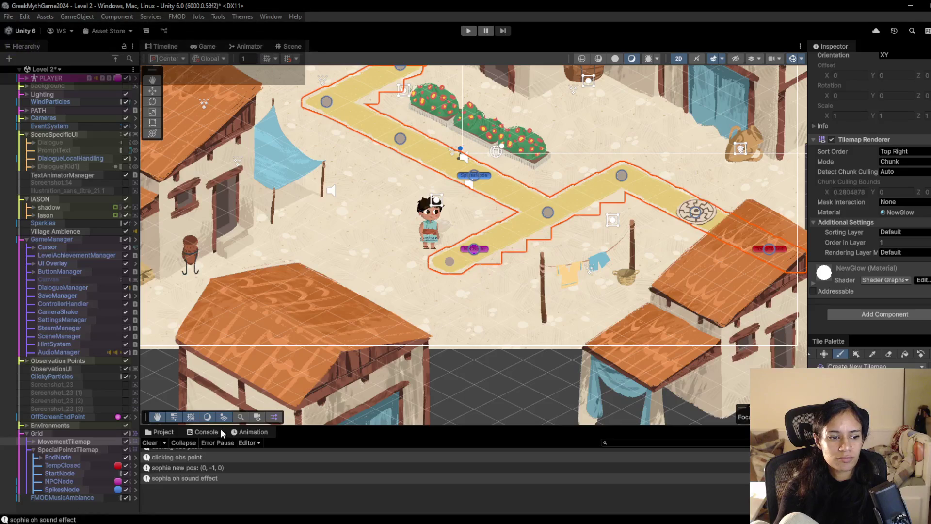
{"action": "left_click", "coordinate": [889, 354]}
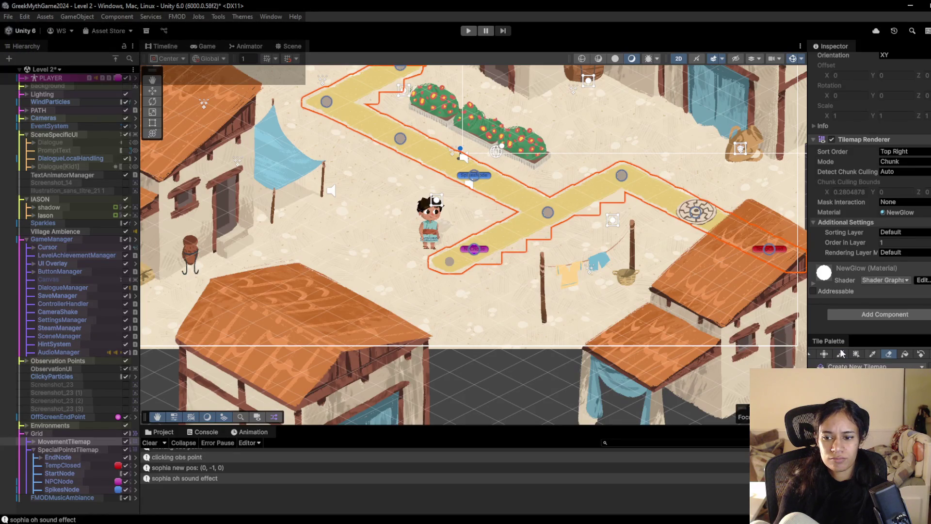
{"action": "left_click", "coordinate": [450, 267]}
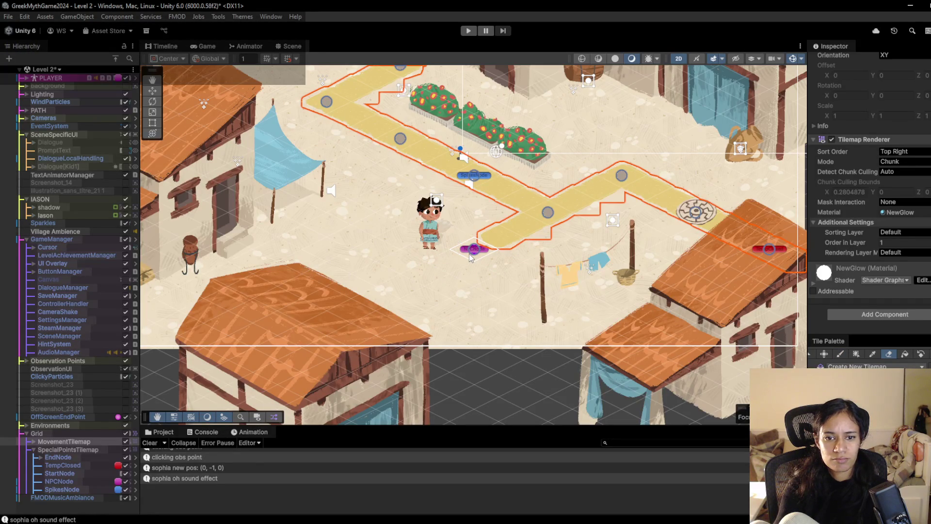
Erase the path past the middle grey node and paint new path tiles down-left to the purple NPC node.
{"action": "left_click_drag", "start_coordinate": [510, 238], "coordinate": [515, 228]}
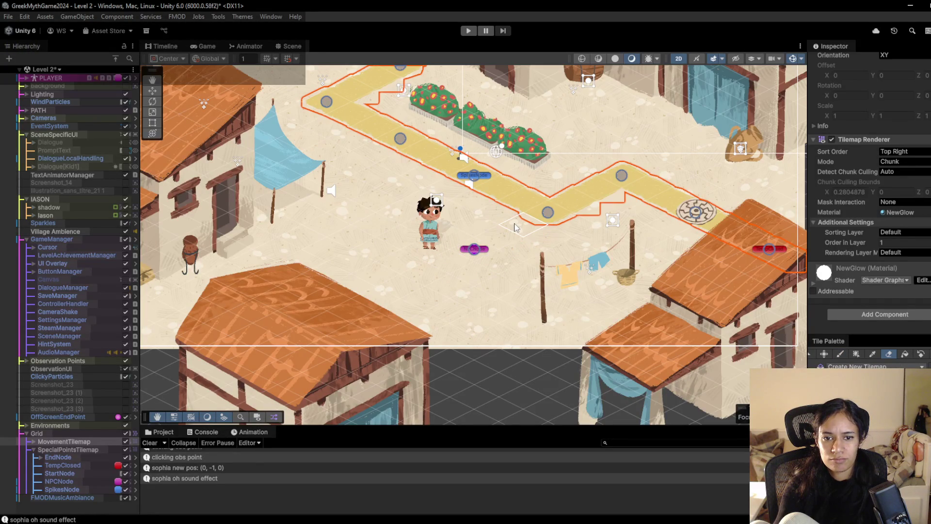
{"action": "key", "text": "b"}
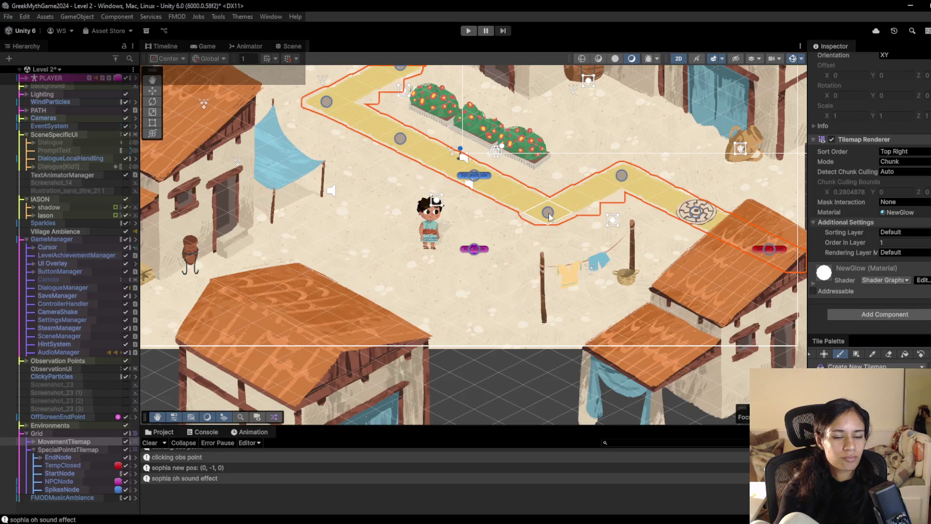
{"action": "left_click_drag", "start_coordinate": [548, 217], "coordinate": [409, 287]}
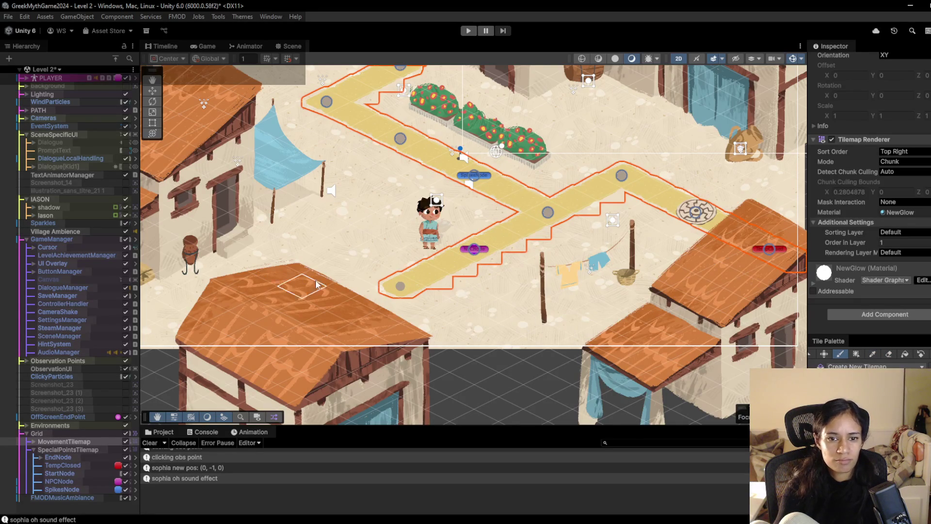
{"action": "left_click", "coordinate": [75, 481]}
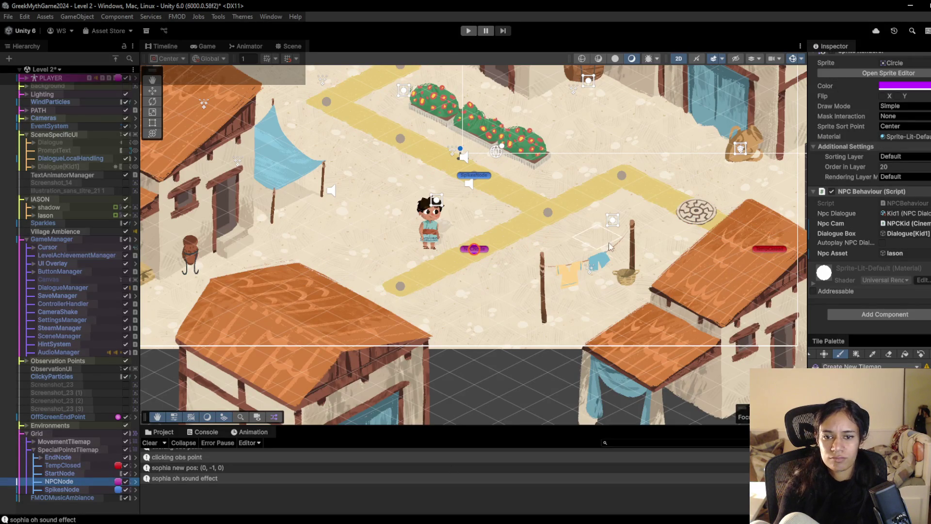
Inspect path tiles with the Select tool, reselect NPCNode, then choose SpecialPointsTilemap for painting.
{"action": "left_click", "coordinate": [826, 355]}
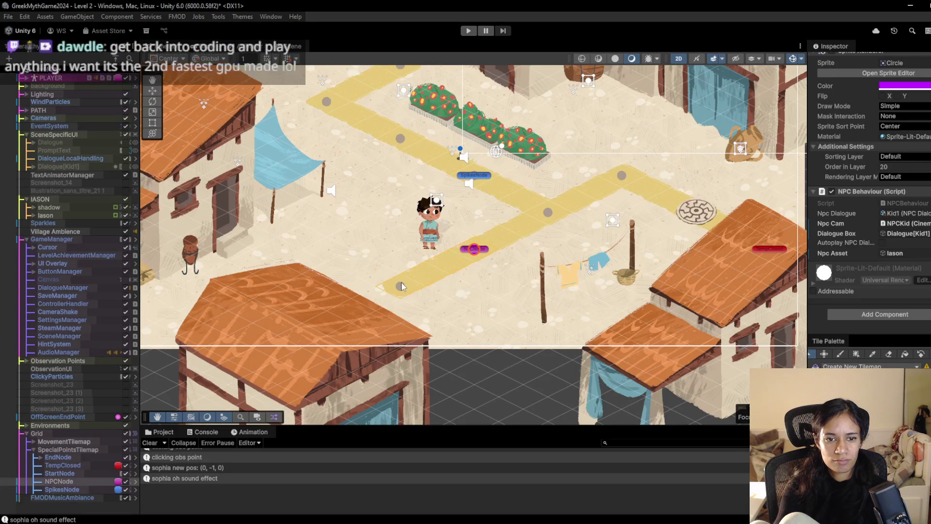
{"action": "left_click_drag", "start_coordinate": [441, 271], "coordinate": [435, 277]}
{"action": "left_click", "coordinate": [481, 255]}
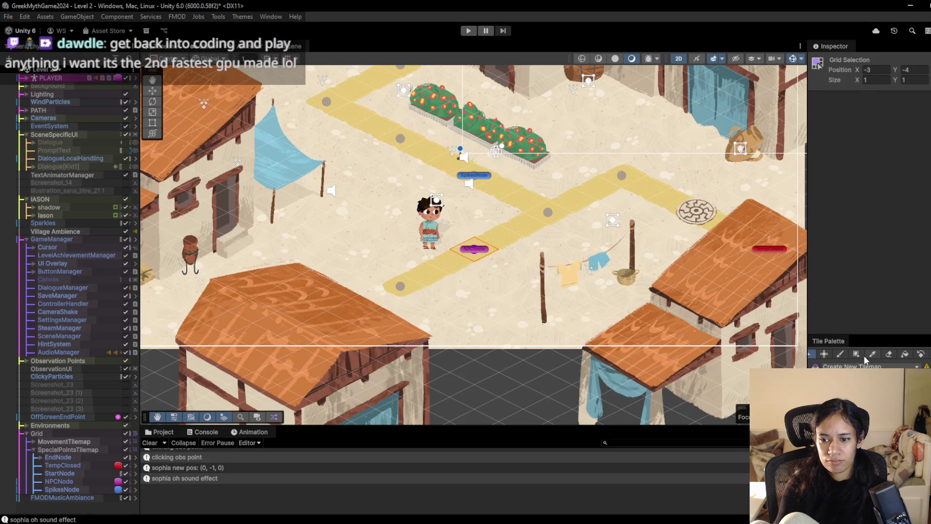
{"action": "left_click", "coordinate": [475, 251]}
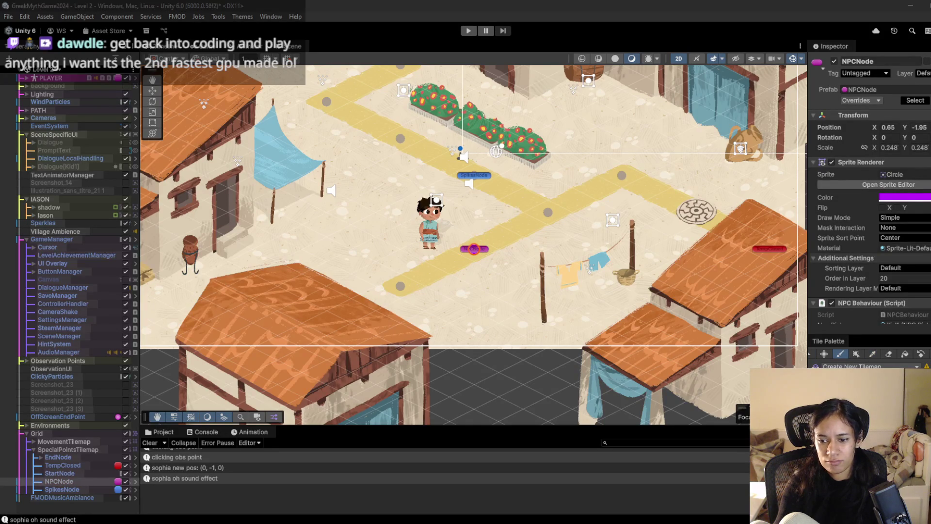
{"action": "left_click", "coordinate": [873, 355]}
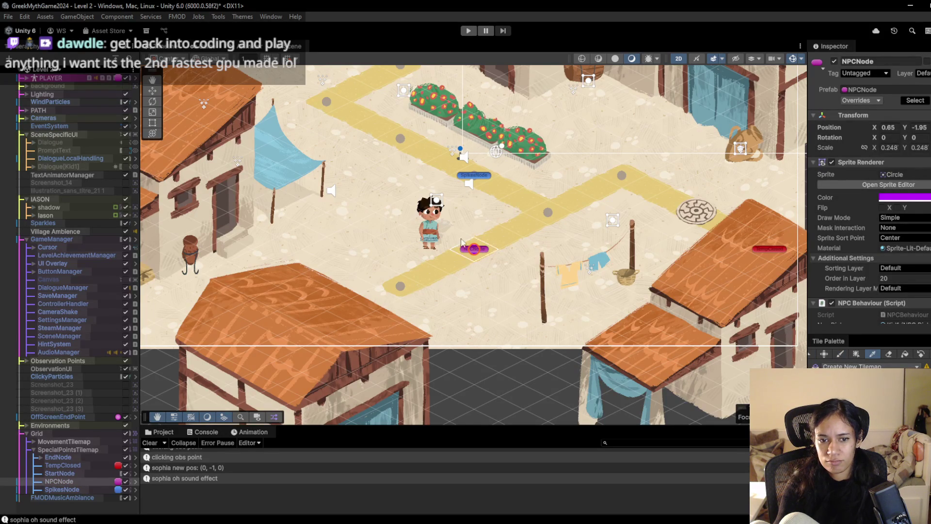
{"action": "left_click", "coordinate": [482, 257]}
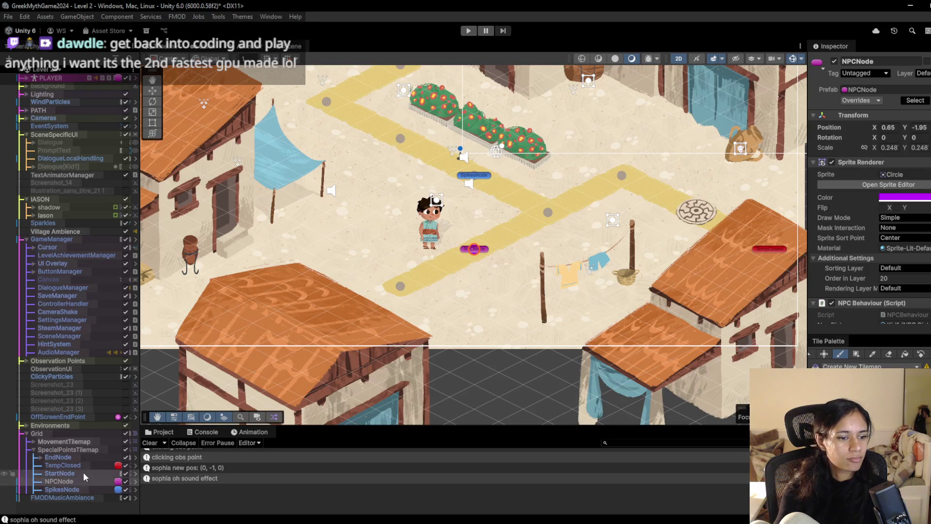
{"action": "left_click", "coordinate": [88, 451]}
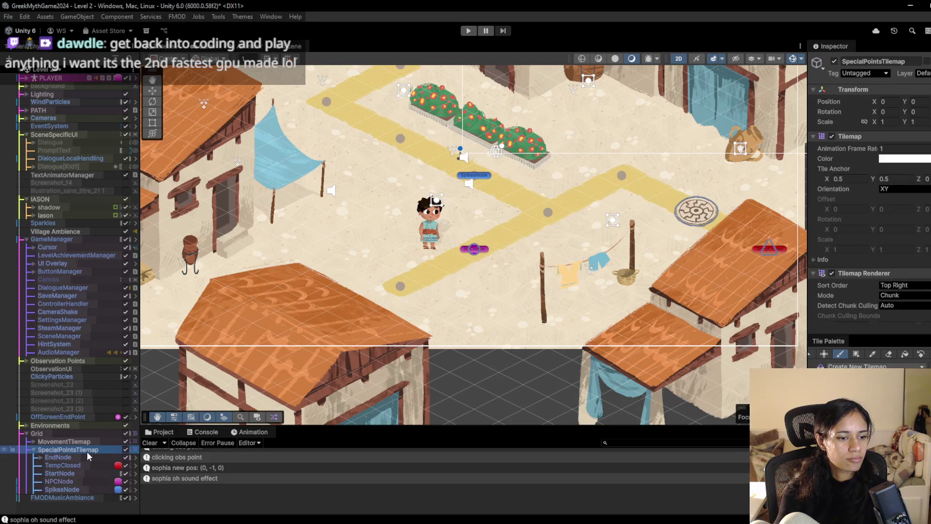
Paint an NPCNode tile at the path's lower-left end and erase the old one in the middle.
{"action": "left_click", "coordinate": [407, 284]}
{"action": "left_click", "coordinate": [873, 354]}
{"action": "scroll", "coordinate": [429, 236], "scroll_direction": "up", "scroll_amount": 3}
{"action": "left_click", "coordinate": [500, 258]}
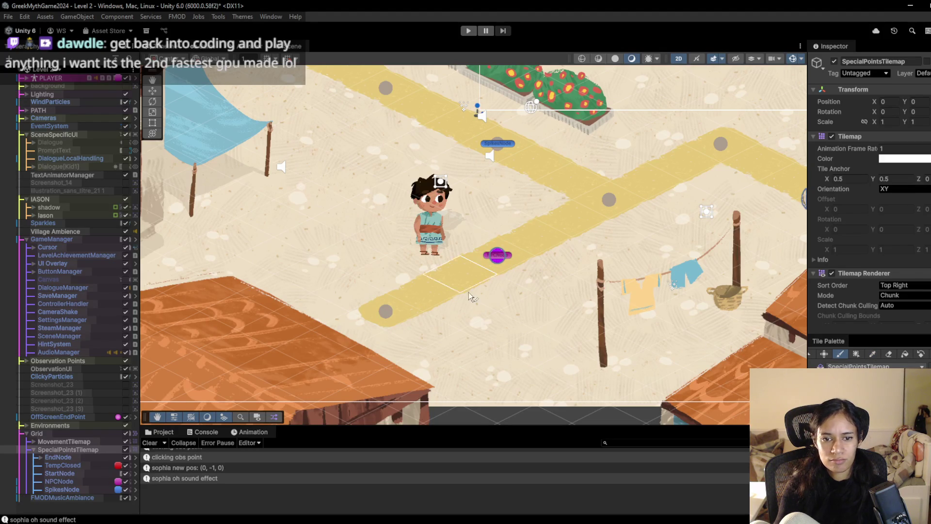
{"action": "left_click", "coordinate": [393, 319]}
{"action": "left_click", "coordinate": [890, 355]}
{"action": "left_click", "coordinate": [505, 254]}
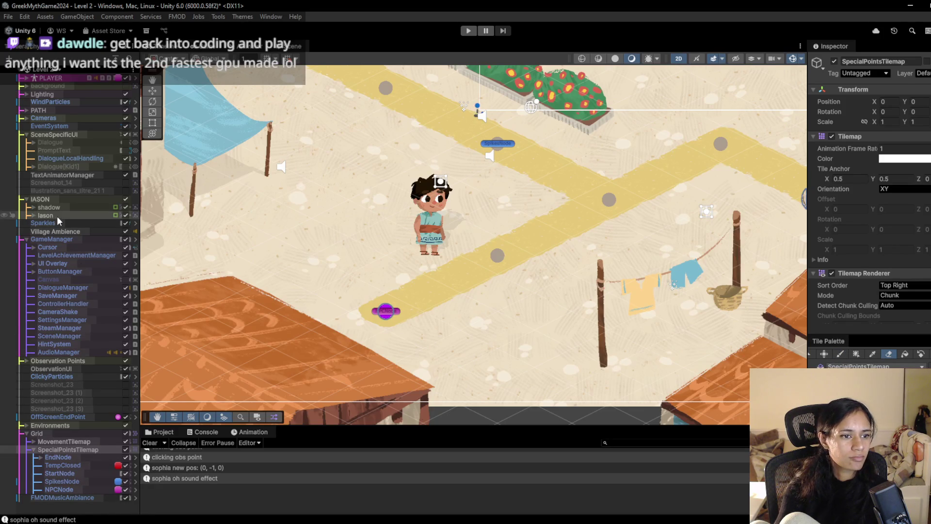
Copy the NPC Behaviour component from the NPC POINT object under PATH.
{"action": "left_click", "coordinate": [27, 110]}
{"action": "left_click", "coordinate": [54, 158]}
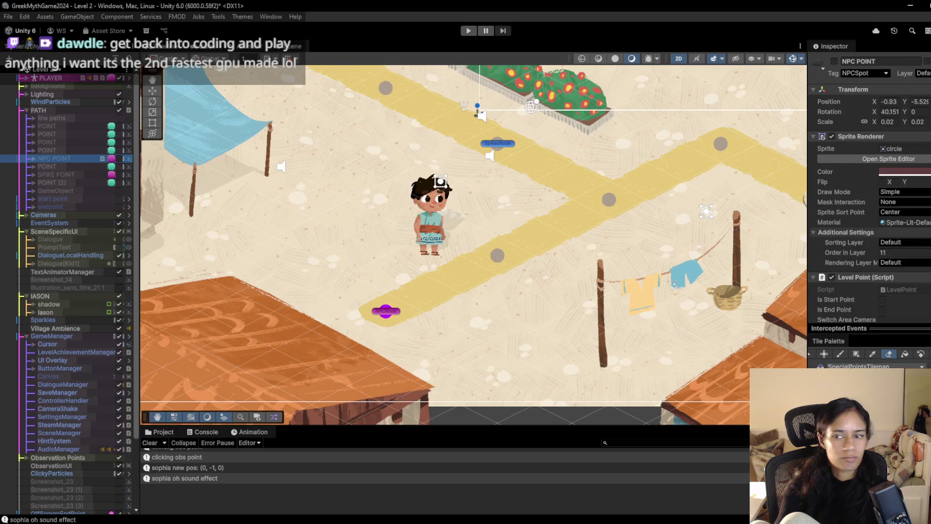
{"action": "scroll", "coordinate": [849, 252], "scroll_direction": "down", "scroll_amount": 10}
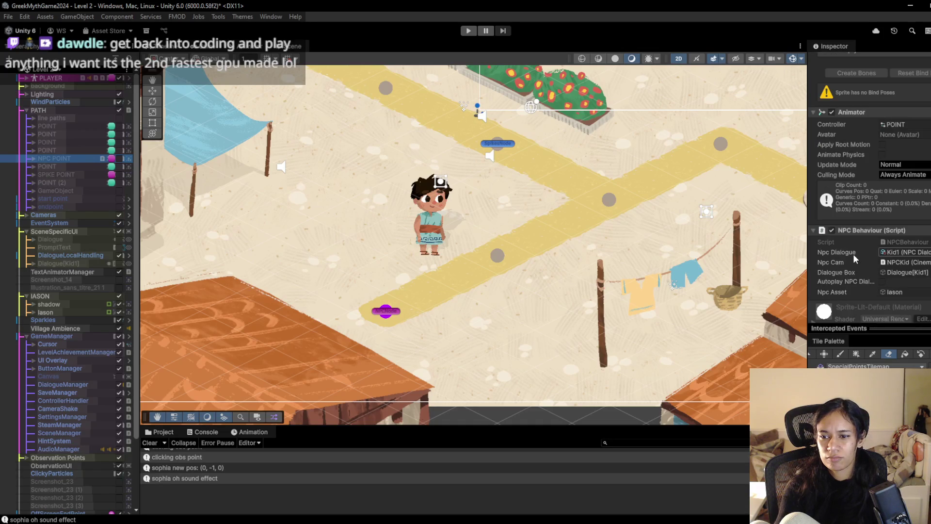
{"action": "right_click", "coordinate": [863, 230]}
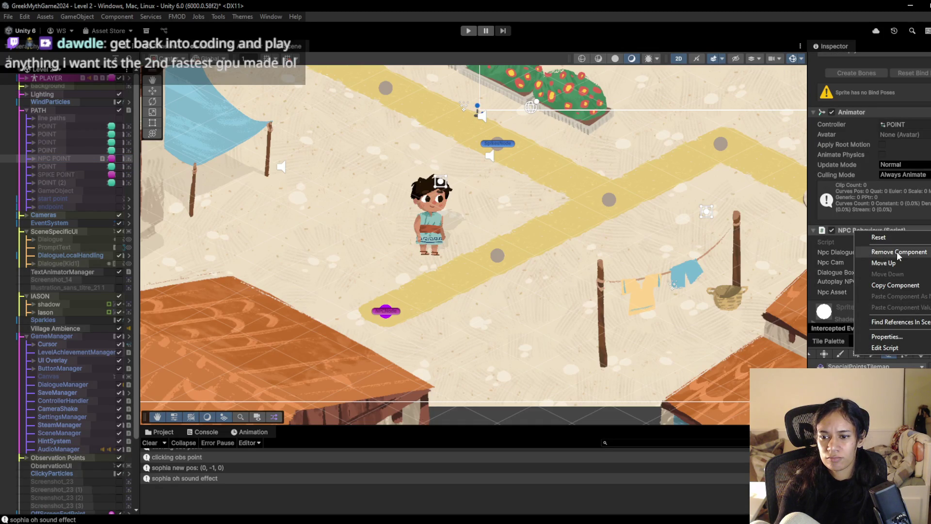
{"action": "left_click", "coordinate": [895, 285]}
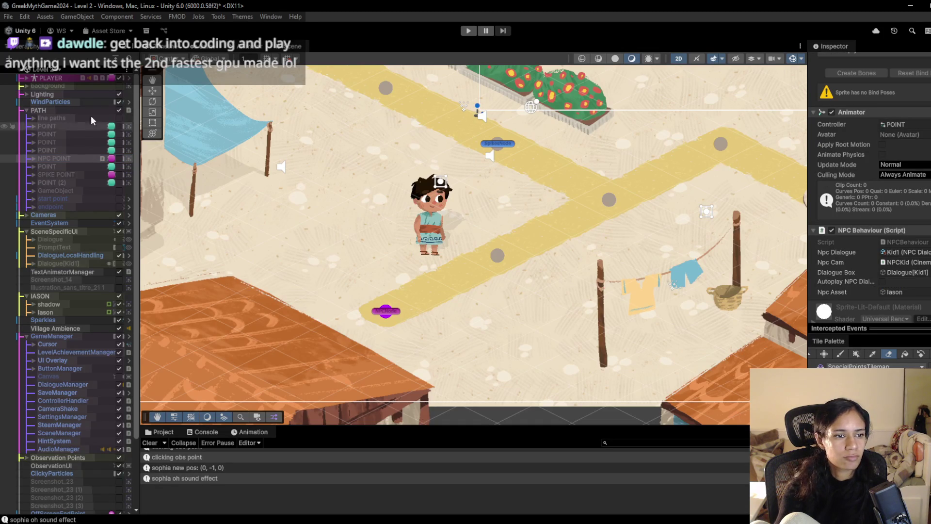
Paste those values into NPCNode's NPC Behaviour, filling in Kid1 dialogue, NPCKid camera and Iason.
{"action": "scroll", "coordinate": [84, 223], "scroll_direction": "down", "scroll_amount": 4}
{"action": "left_click", "coordinate": [59, 501]}
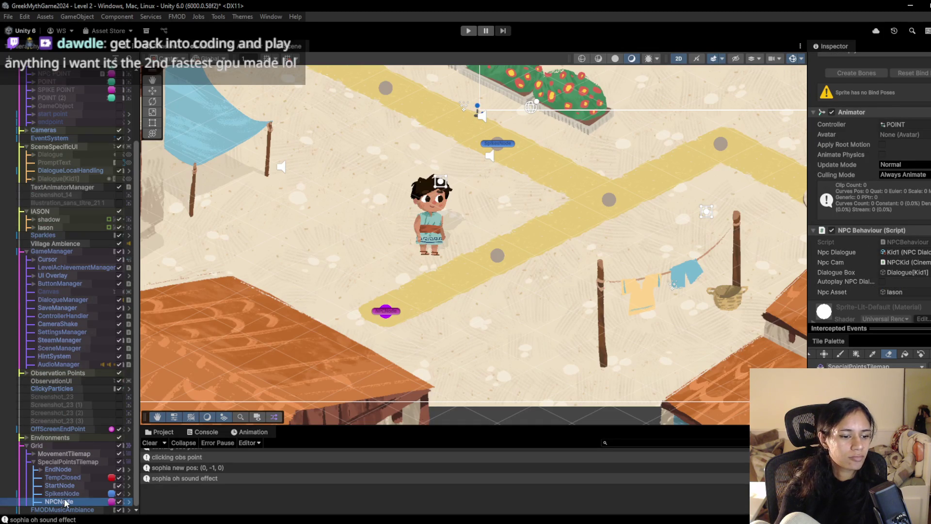
{"action": "scroll", "coordinate": [857, 235], "scroll_direction": "down", "scroll_amount": 1}
{"action": "right_click", "coordinate": [866, 200]}
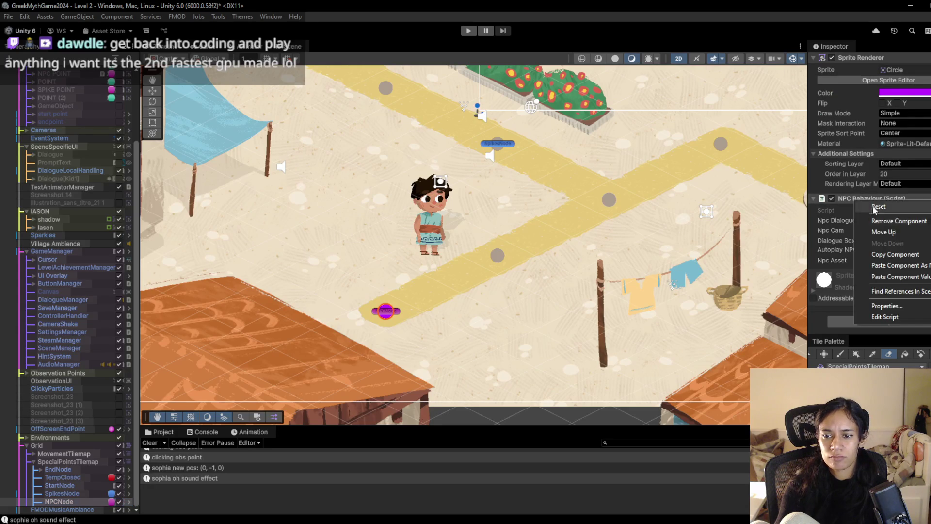
{"action": "left_click", "coordinate": [887, 273]}
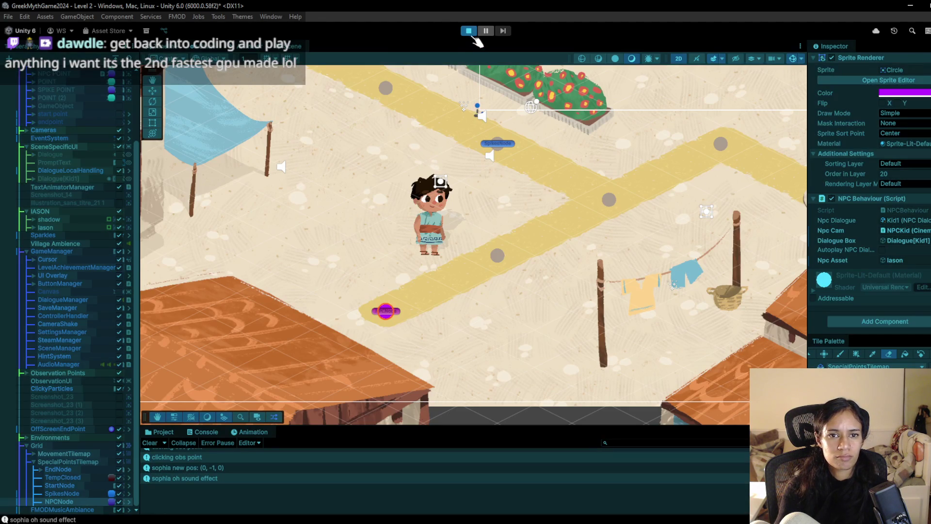
Stop Play and move IASON and Dialogue[Kid1] together down-left beside the path's lower end.
{"action": "left_click", "coordinate": [468, 31]}
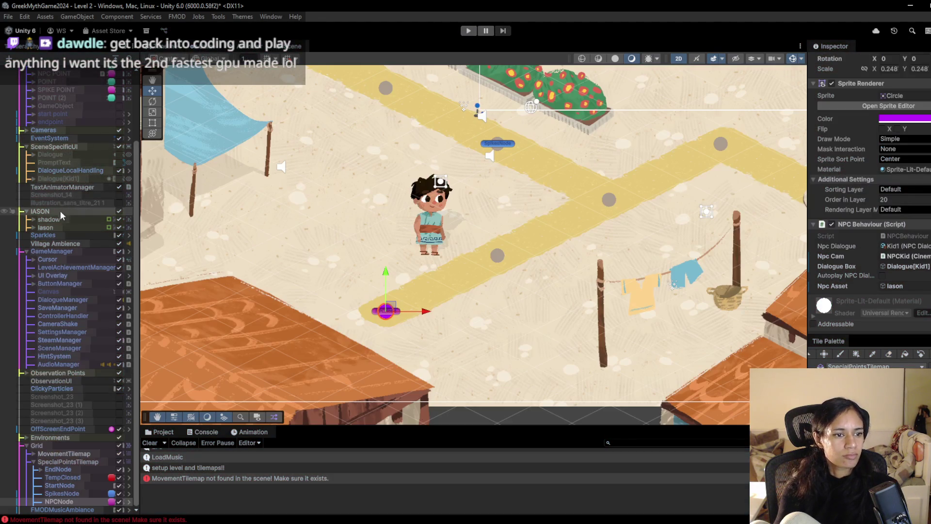
{"action": "left_click", "coordinate": [60, 212]}
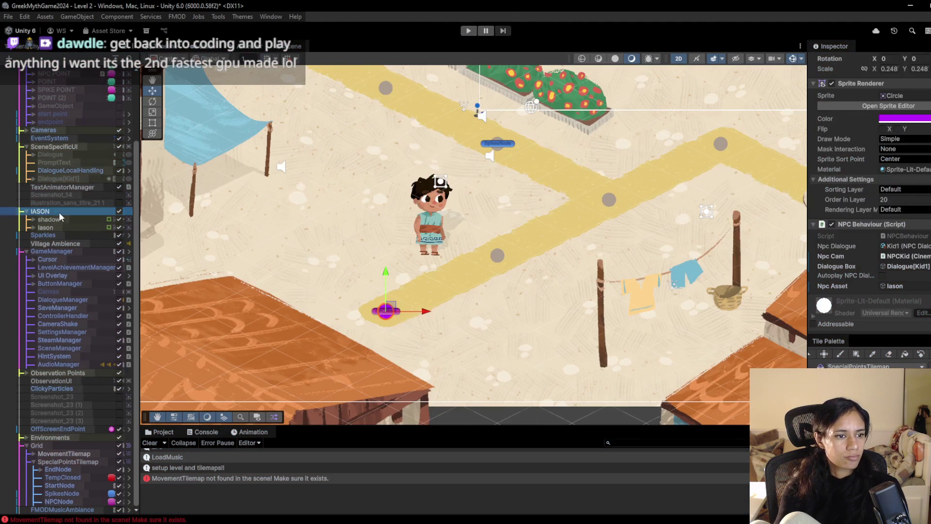
{"action": "left_click", "coordinate": [77, 177], "text": "ctrl"}
{"action": "mouse_move", "coordinate": [447, 209]}
{"action": "left_mouse_down"}
{"action": "mouse_move", "coordinate": [385, 214]}
{"action": "mouse_move", "coordinate": [339, 252]}
{"action": "left_mouse_up"}
Start a Level 2 playtest and walk Sophia past the spikes to the purple NPC point.
{"action": "left_click", "coordinate": [466, 32]}
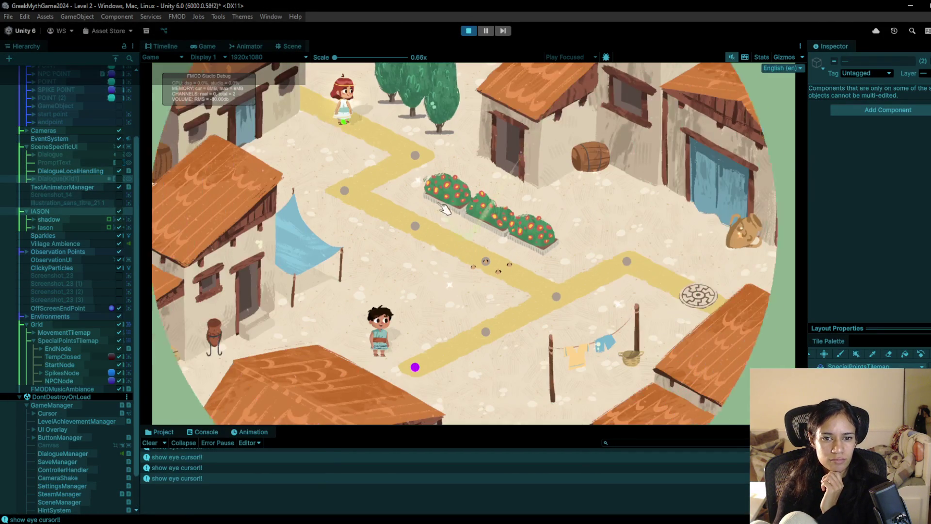
{"action": "left_click", "coordinate": [357, 189]}
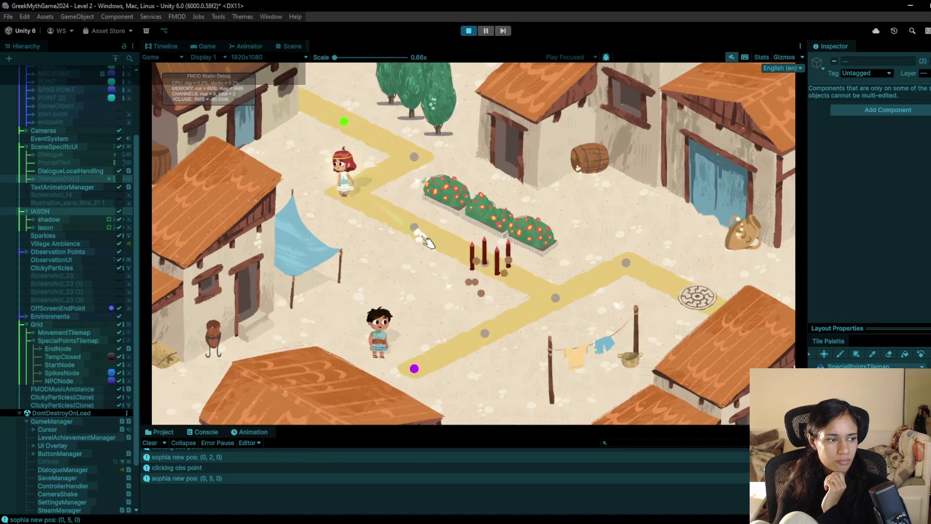
{"action": "left_click", "coordinate": [415, 229]}
{"action": "left_click", "coordinate": [438, 248]}
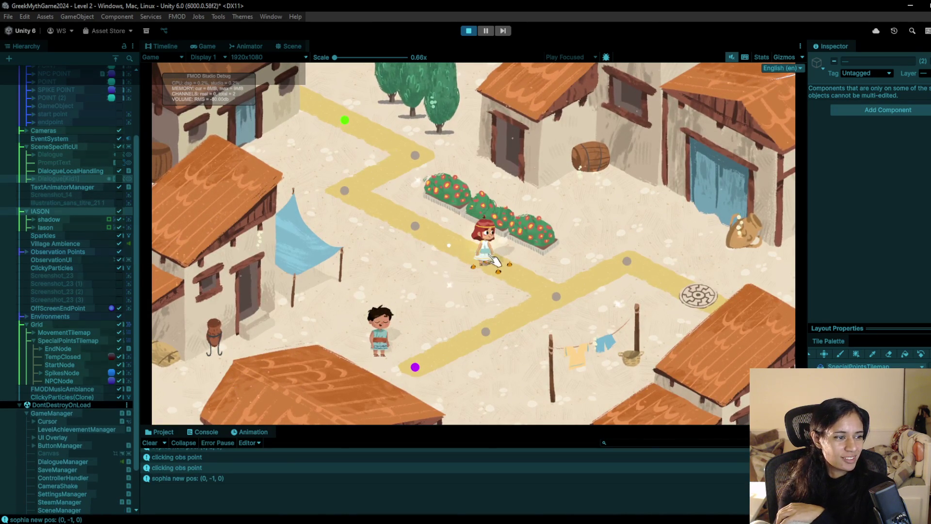
{"action": "left_click", "coordinate": [555, 313]}
{"action": "left_click", "coordinate": [416, 368]}
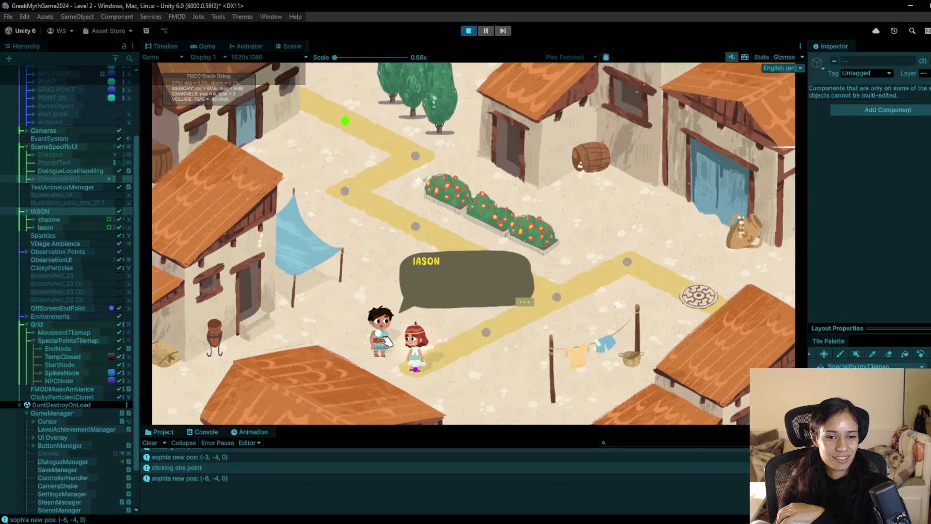
Click through all of Iason's dialogue lines.
{"action": "left_click", "coordinate": [387, 341]}
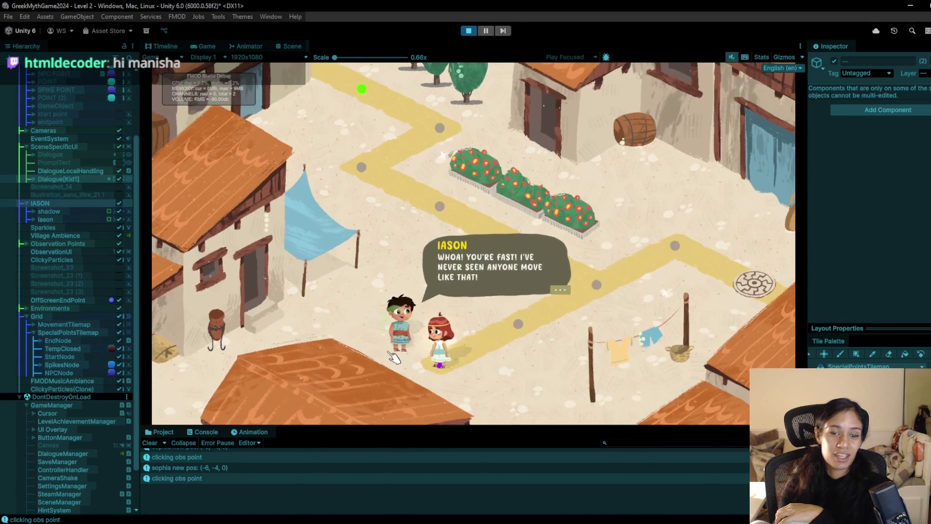
{"action": "left_click", "coordinate": [403, 338]}
{"action": "left_click", "coordinate": [394, 346]}
{"action": "left_click", "coordinate": [403, 341]}
{"action": "left_click", "coordinate": [415, 336]}
{"action": "left_click", "coordinate": [417, 334]}
{"action": "left_click", "coordinate": [414, 336]}
{"action": "left_click", "coordinate": [418, 333]}
{"action": "left_click", "coordinate": [418, 332]}
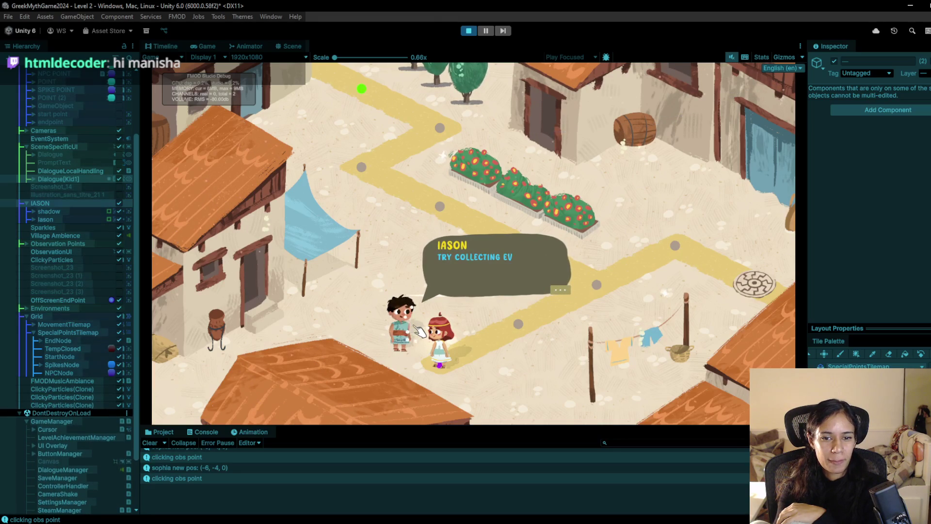
Close the dialogue and walk Sophia up the path to the medallion, reaching Path Complete.
{"action": "left_click", "coordinate": [500, 334]}
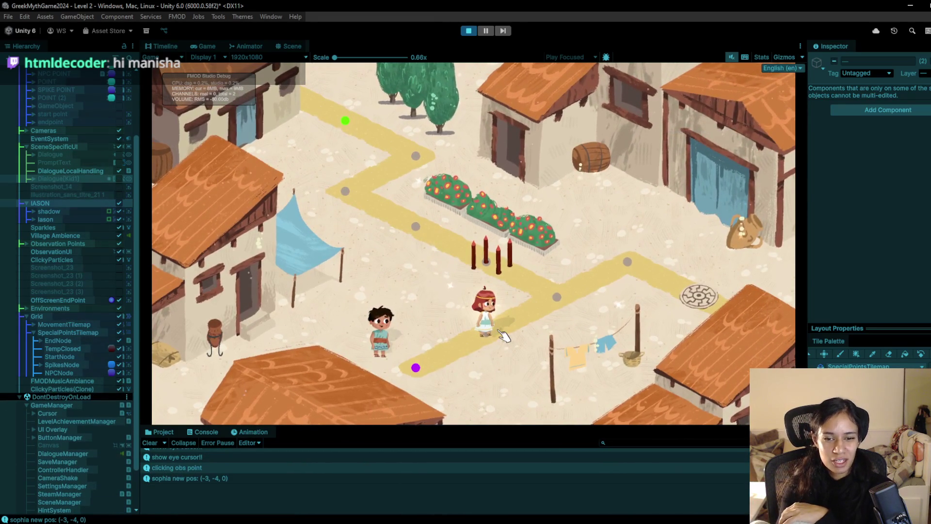
{"action": "left_click", "coordinate": [561, 302]}
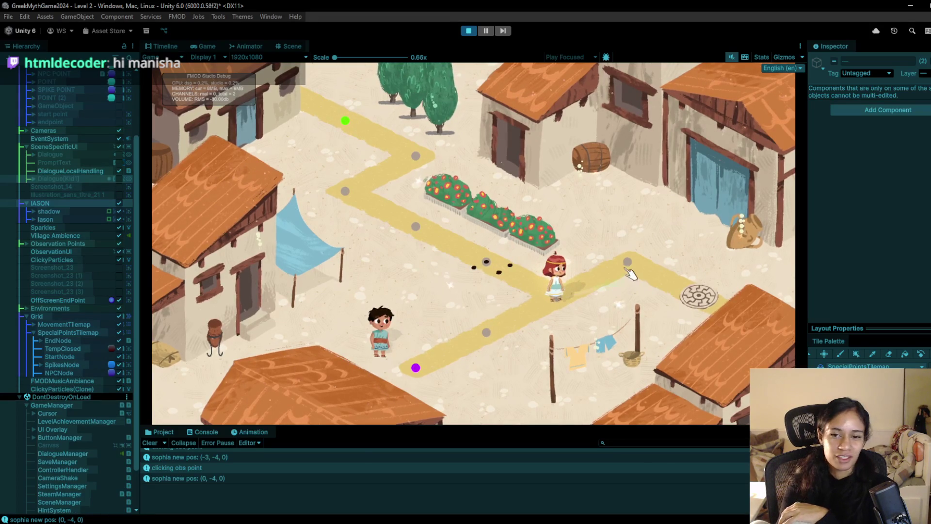
{"action": "left_click", "coordinate": [697, 293]}
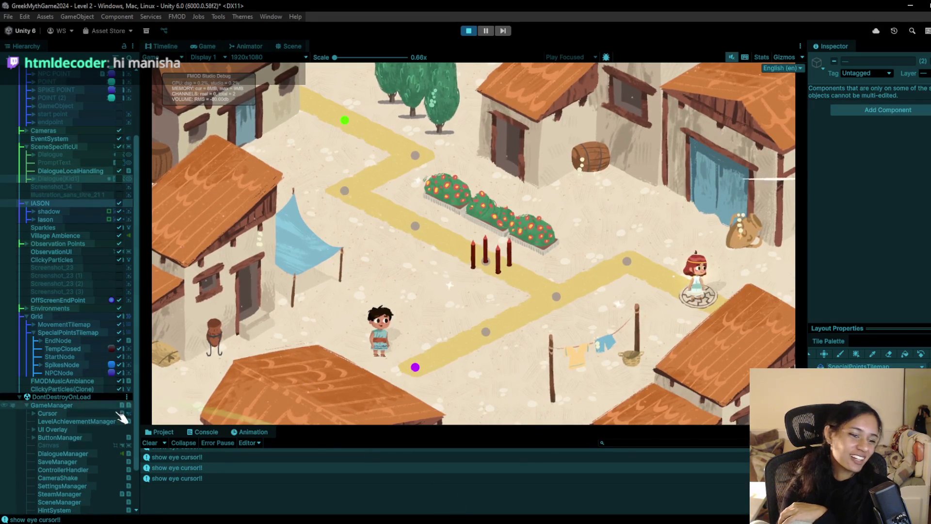
{"action": "scroll", "coordinate": [107, 413], "scroll_direction": "down", "scroll_amount": 3}
{"action": "scroll", "coordinate": [107, 413], "scroll_direction": "up", "scroll_amount": 9}
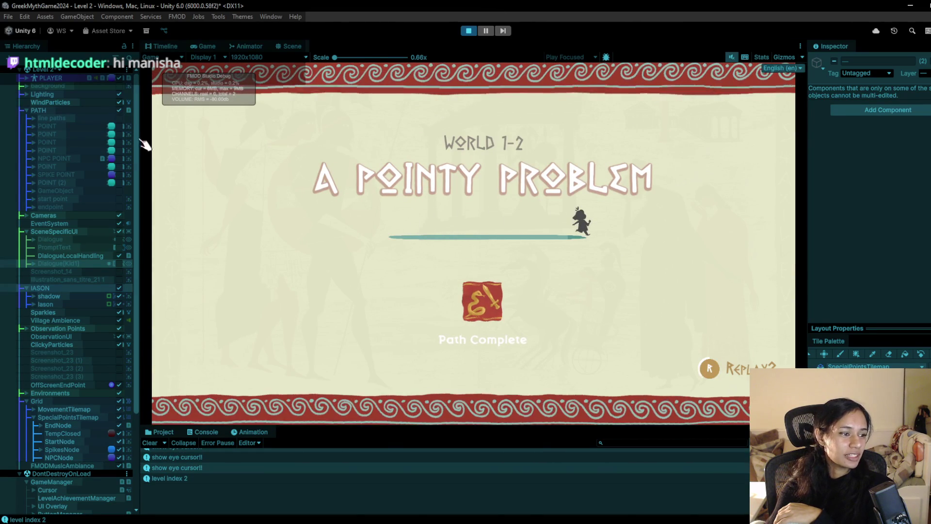
Continue into Level 3 'Watch Your Step' and walk Sophia around the spikes to the path's final point.
{"action": "left_click", "coordinate": [500, 89]}
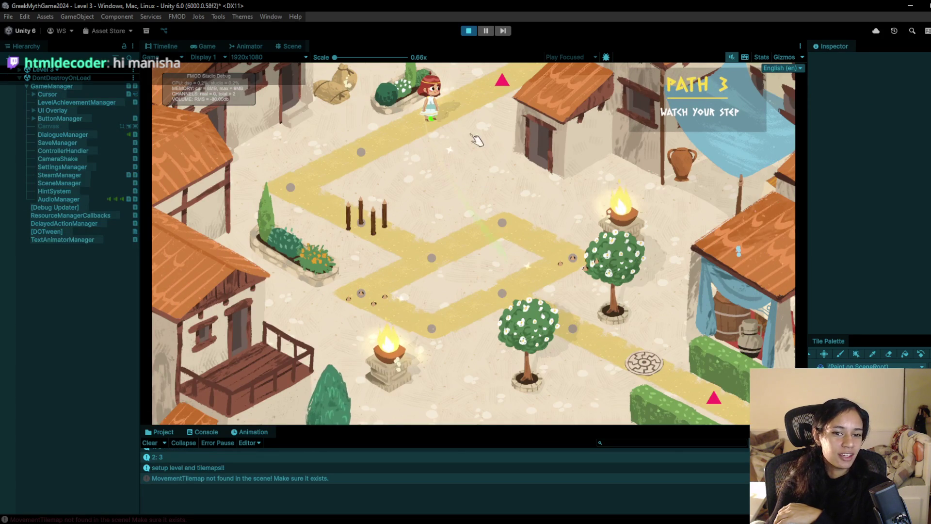
{"action": "left_click", "coordinate": [348, 142]}
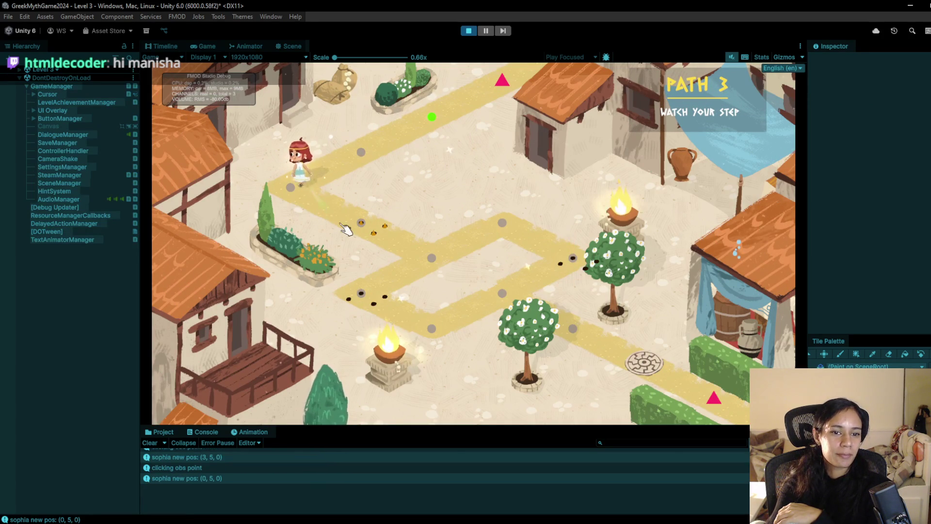
{"action": "left_click", "coordinate": [381, 146]}
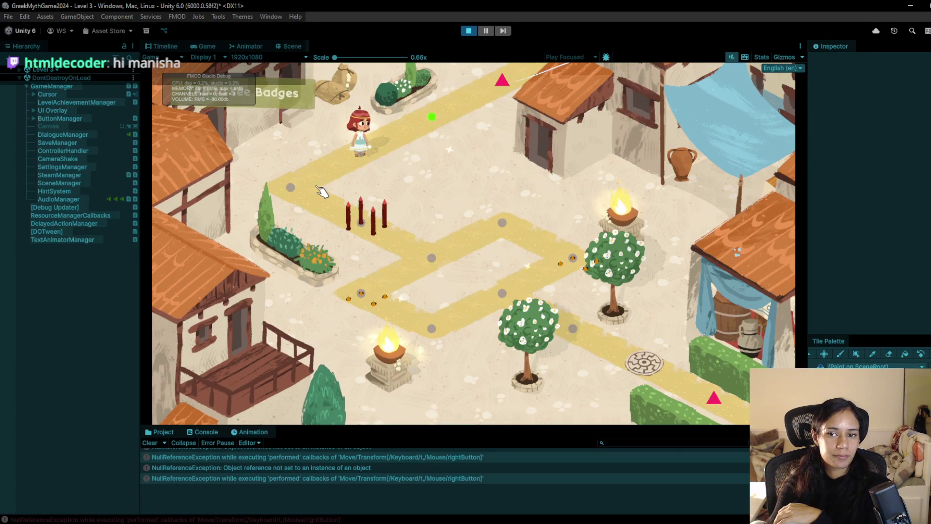
{"action": "left_click", "coordinate": [318, 188]}
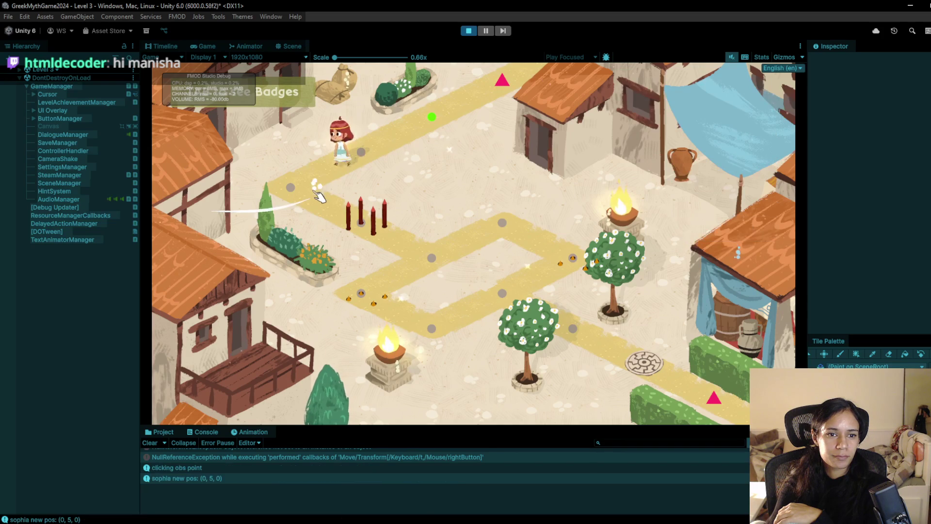
{"action": "left_click", "coordinate": [368, 228]}
{"action": "left_click", "coordinate": [499, 221]}
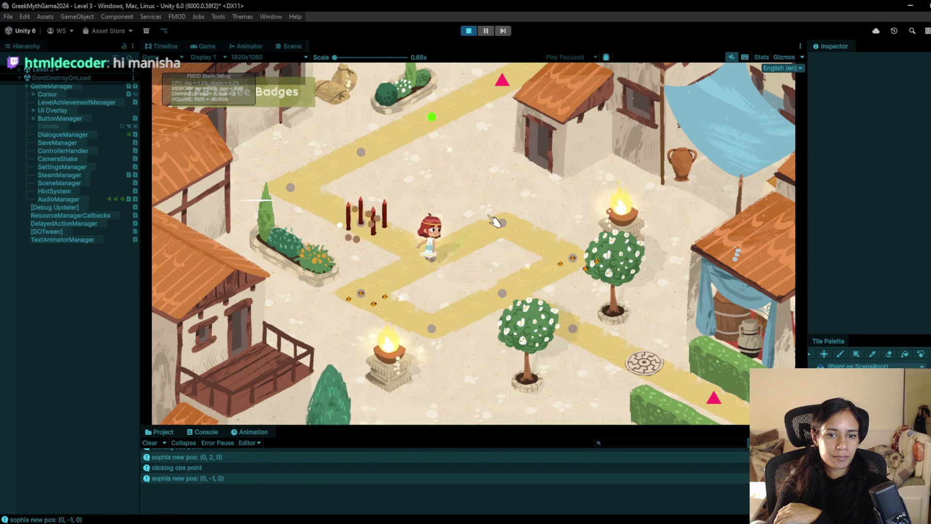
{"action": "left_click", "coordinate": [432, 259]}
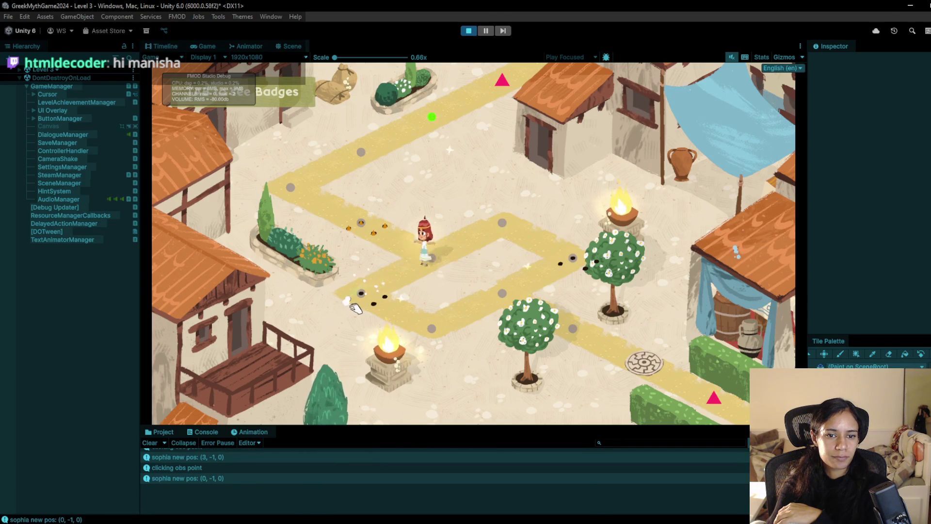
{"action": "left_click", "coordinate": [434, 333]}
{"action": "left_click", "coordinate": [502, 293]}
{"action": "left_click", "coordinate": [573, 329]}
{"action": "left_click", "coordinate": [645, 360]}
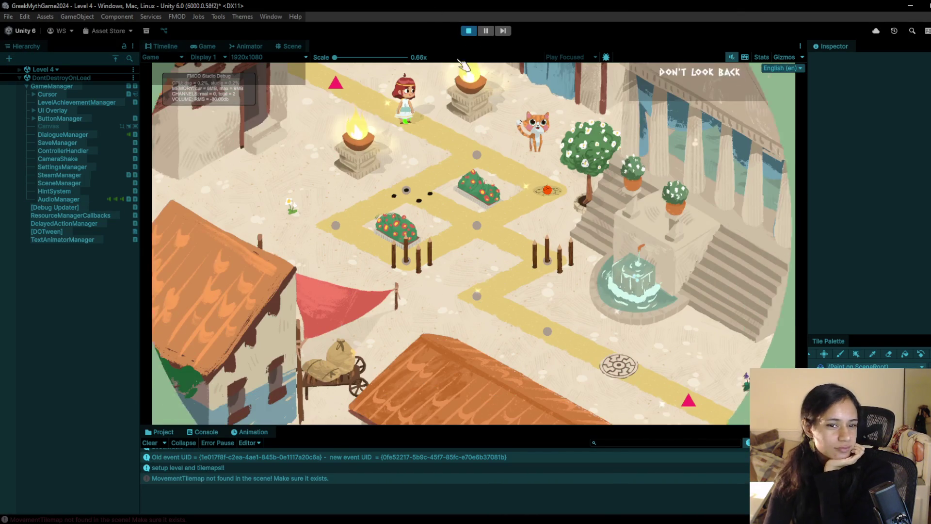
Walk Sophia around Level 4's path to the flowerbed spot, then stop the playtest.
{"action": "left_click", "coordinate": [477, 151]}
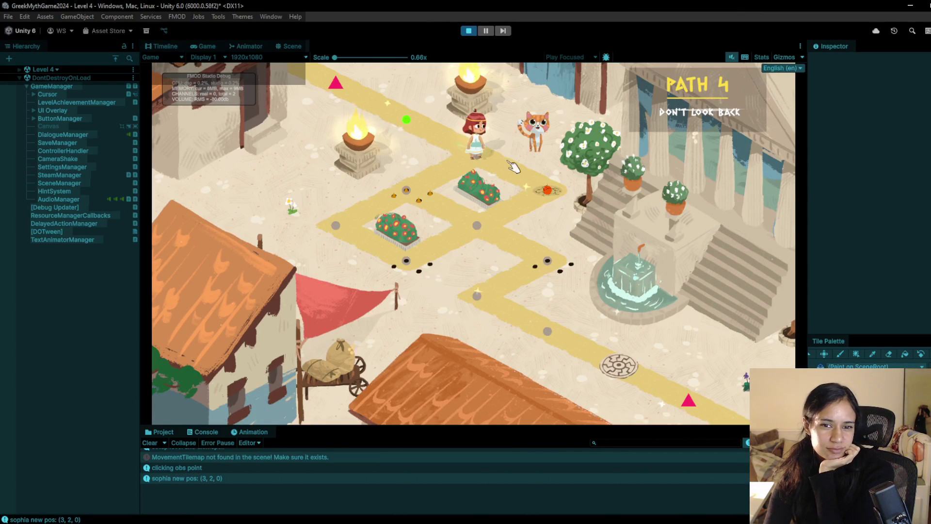
{"action": "left_click", "coordinate": [551, 191]}
{"action": "left_click", "coordinate": [490, 236]}
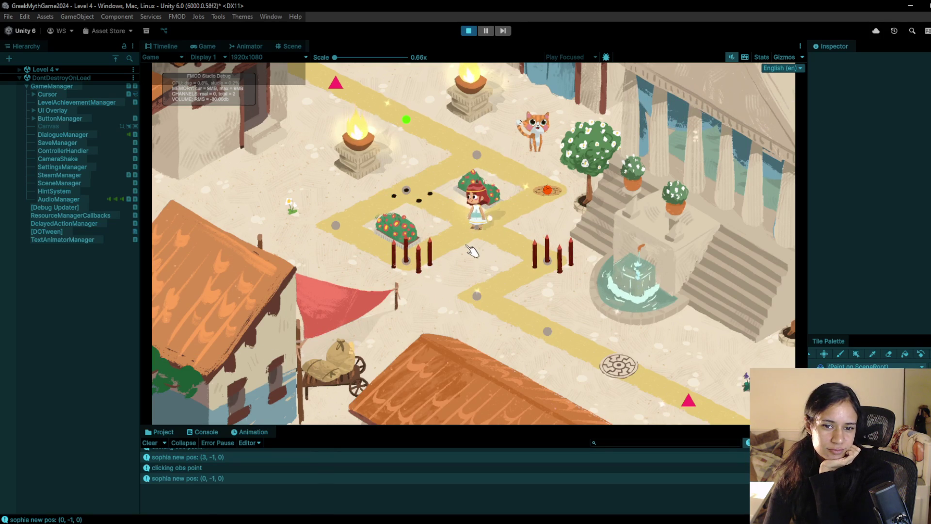
{"action": "left_click", "coordinate": [442, 210]}
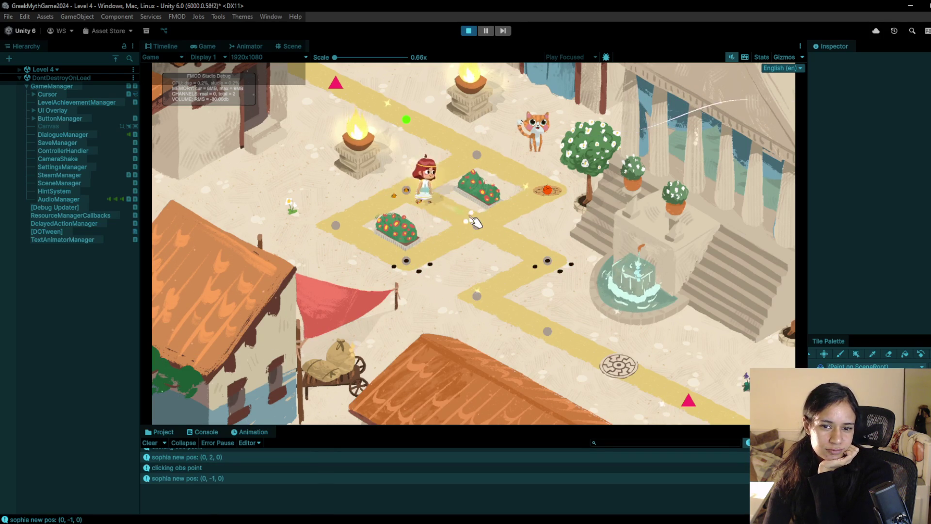
{"action": "left_click", "coordinate": [475, 222]}
{"action": "left_click", "coordinate": [443, 240]}
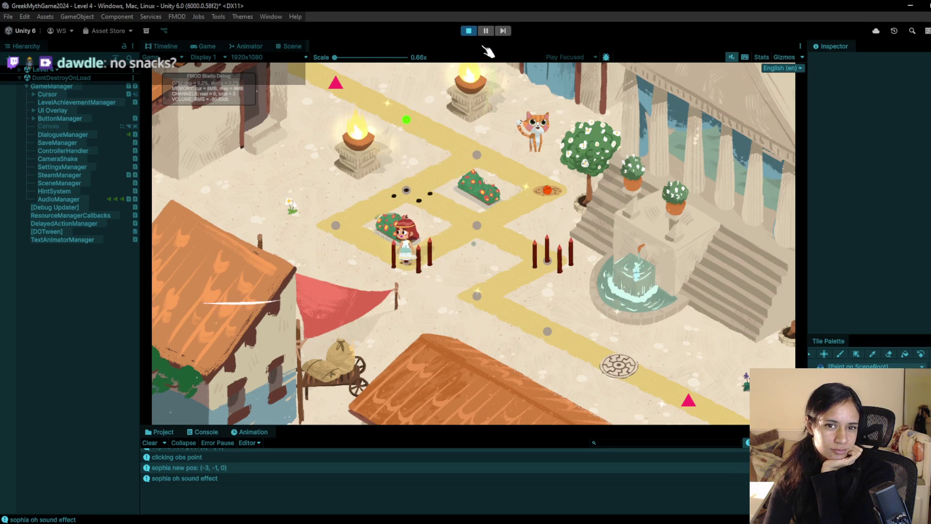
{"action": "left_click", "coordinate": [469, 32]}
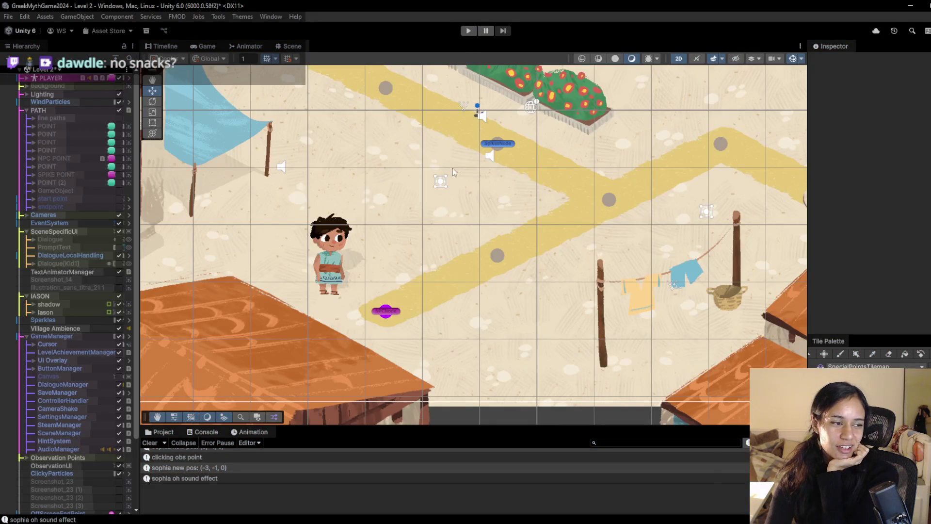
{"action": "left_click", "coordinate": [469, 33]}
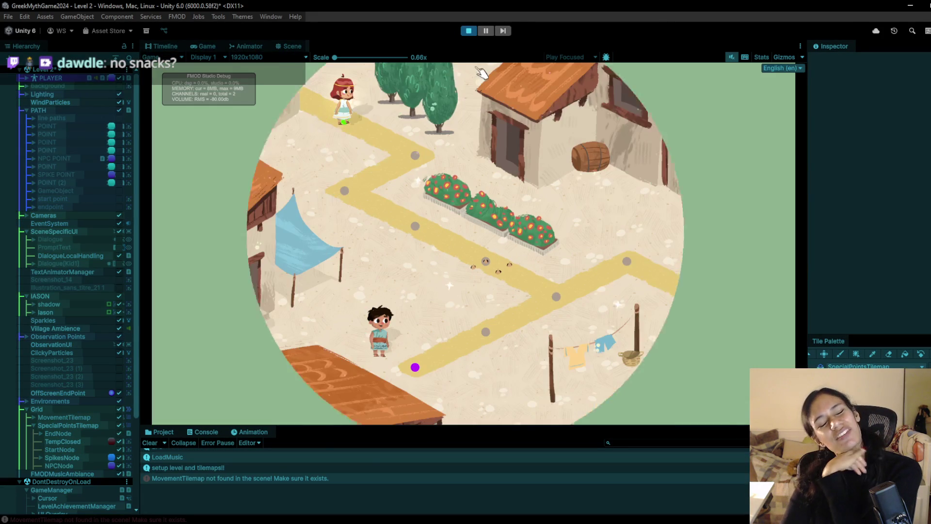
{"action": "left_click", "coordinate": [417, 154]}
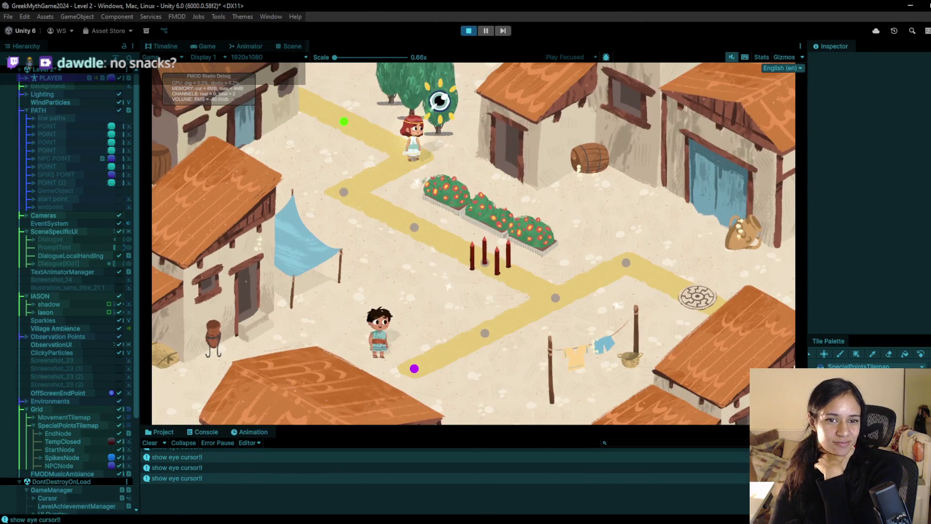
{"action": "left_click", "coordinate": [443, 106]}
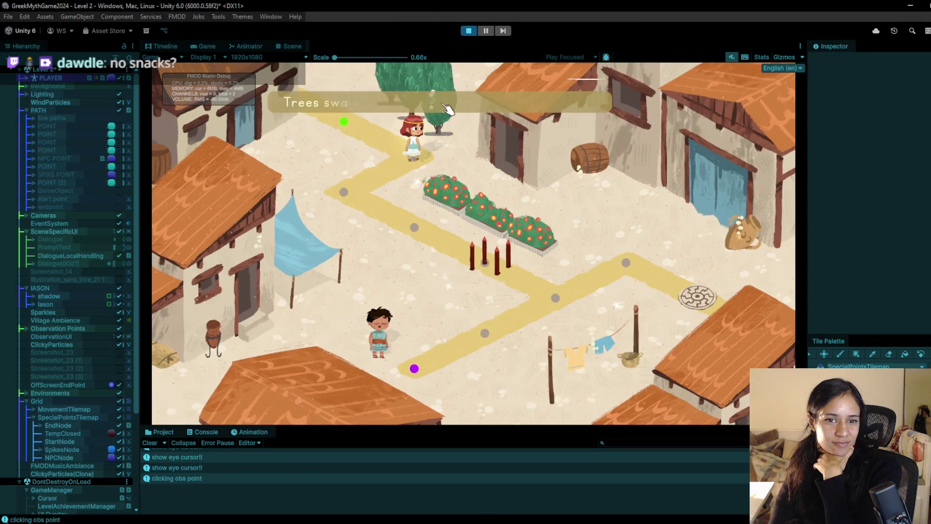
{"action": "left_click", "coordinate": [433, 140]}
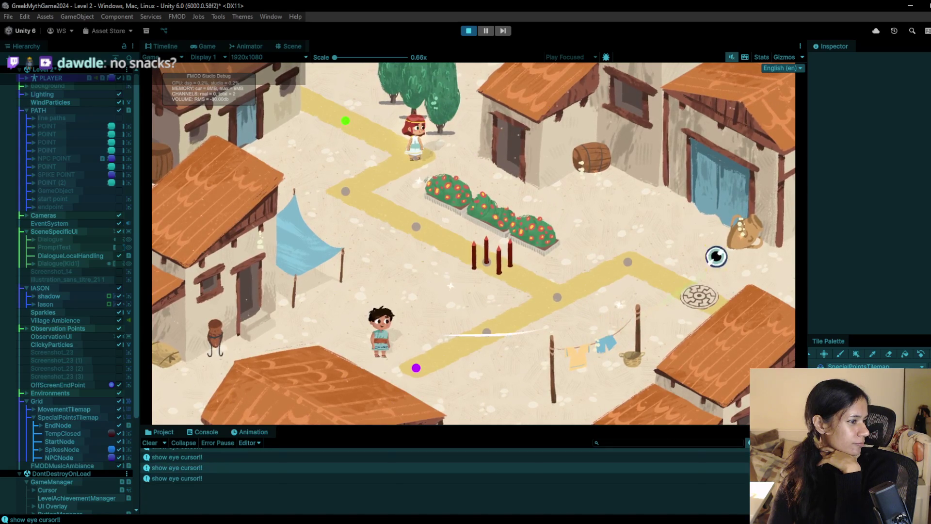
{"action": "left_click", "coordinate": [592, 169]}
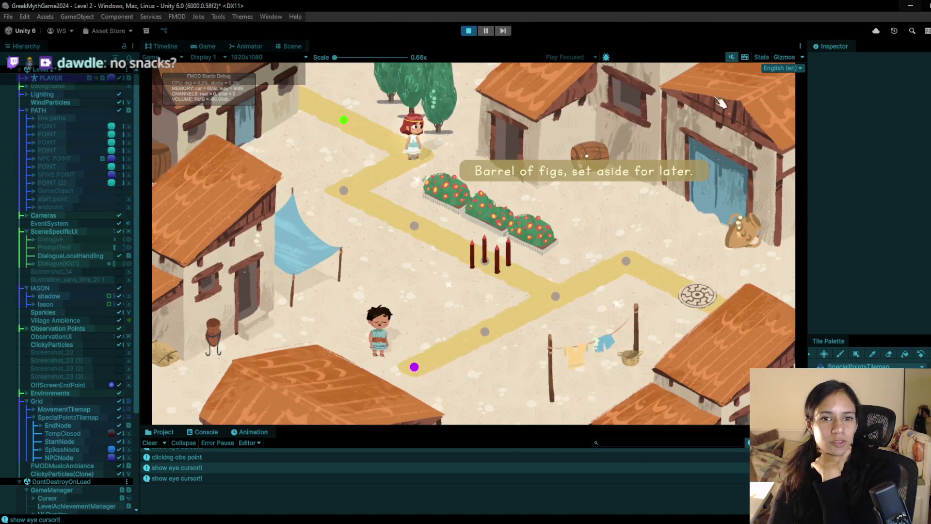
{"action": "left_click", "coordinate": [469, 31]}
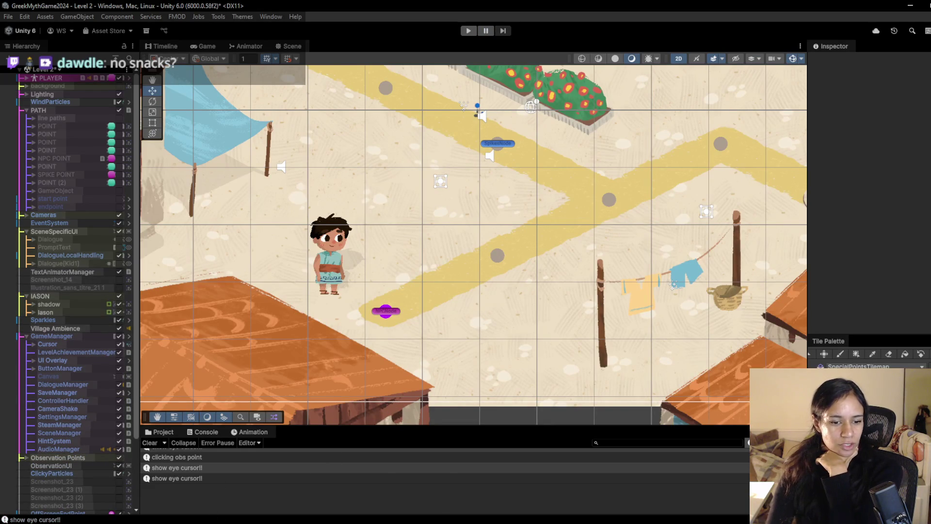
Switch between Chrome windows and tabs, glancing at the Milanote Progression board and Steam page.
{"action": "mouse_move", "coordinate": [296, 517]}
{"action": "left_click", "coordinate": [292, 499]}
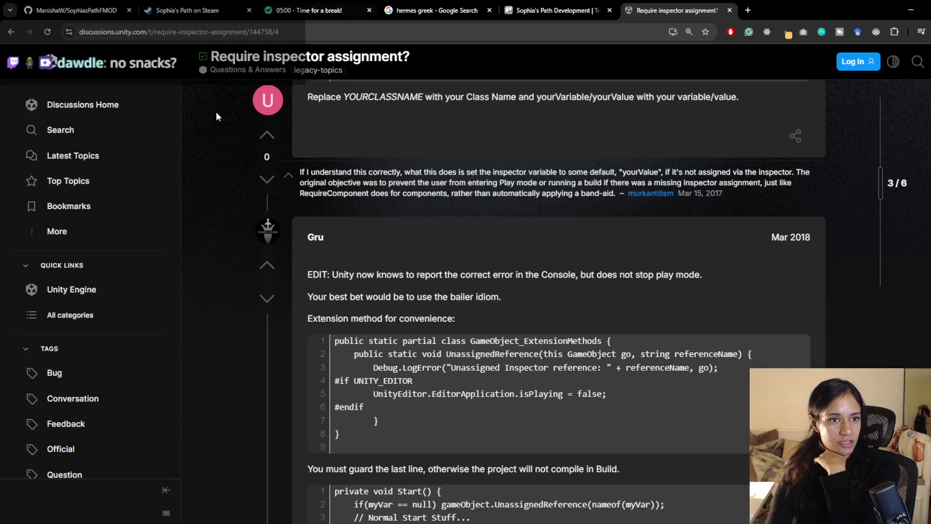
{"action": "mouse_move", "coordinate": [291, 519]}
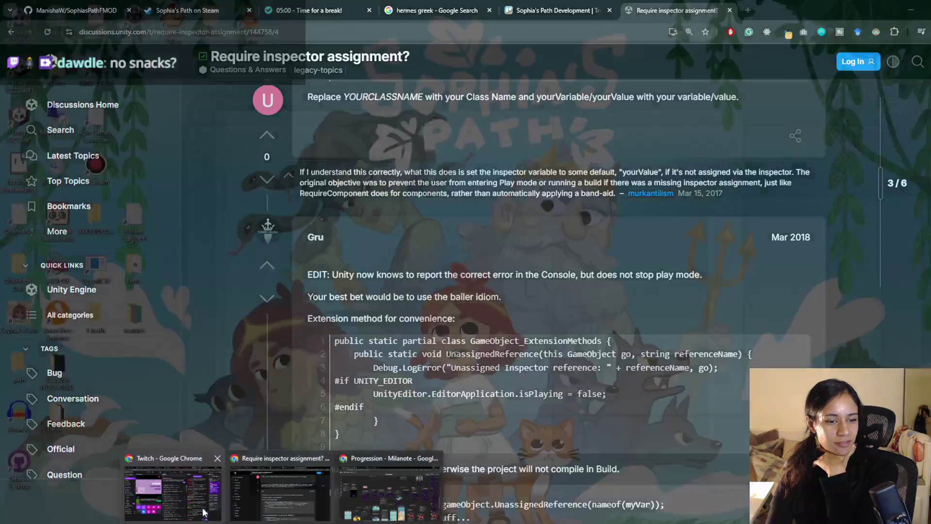
{"action": "left_click", "coordinate": [378, 497]}
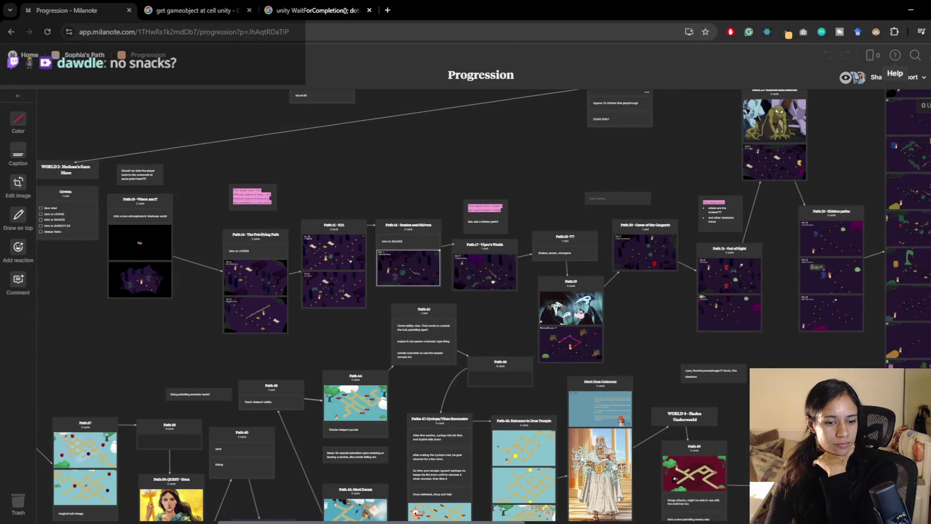
{"action": "mouse_move", "coordinate": [296, 518]}
{"action": "left_click", "coordinate": [302, 501]}
{"action": "key", "text": "ctrl+2"}
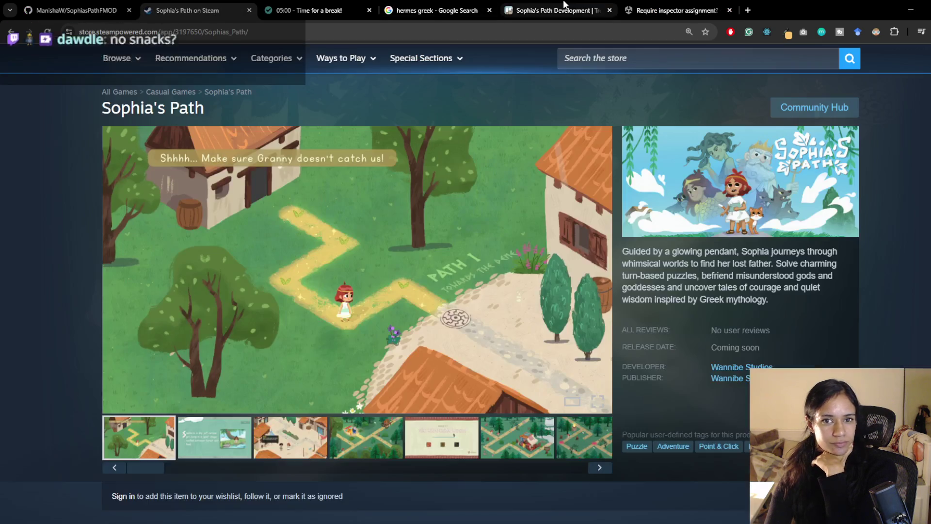
{"action": "left_click", "coordinate": [705, 5]}
In Pomofocus, select the snakes refactor task, set a 25:00 Pomodoro, and return to Unity.
{"action": "left_click", "coordinate": [342, 6]}
{"action": "scroll", "coordinate": [436, 245], "scroll_direction": "up", "scroll_amount": 3}
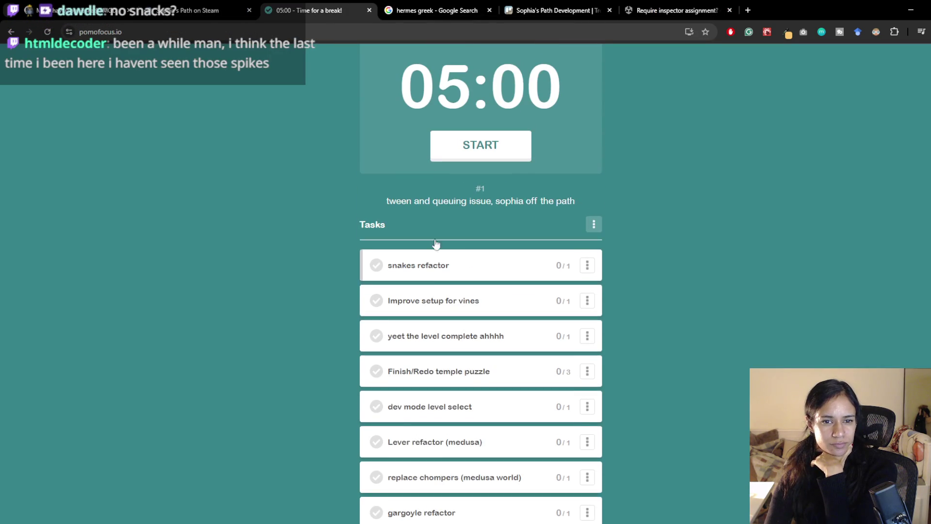
{"action": "left_click", "coordinate": [461, 272]}
{"action": "scroll", "coordinate": [442, 164], "scroll_direction": "up", "scroll_amount": 2}
{"action": "left_click", "coordinate": [423, 113]}
{"action": "scroll", "coordinate": [446, 363], "scroll_direction": "down", "scroll_amount": 3}
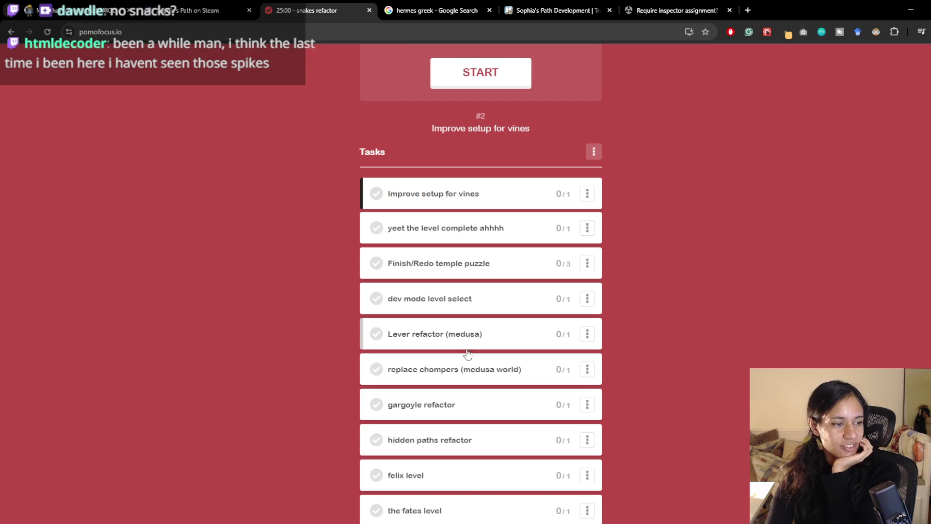
{"action": "key", "text": "alt+Tab"}
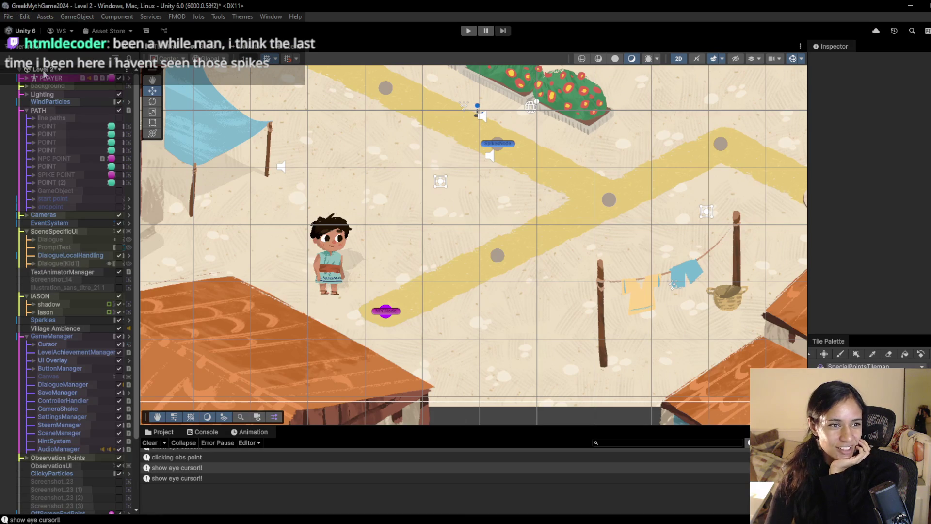
Save the Level 2 changes and load the Level 16 scene.
{"action": "left_click", "coordinate": [44, 72]}
{"action": "scroll", "coordinate": [59, 165], "scroll_direction": "down", "scroll_amount": 5}
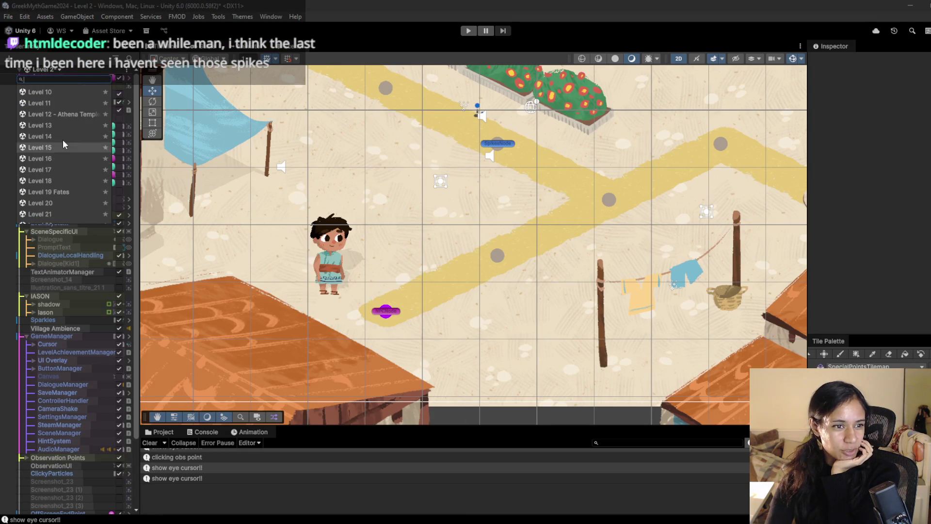
{"action": "left_click", "coordinate": [59, 158]}
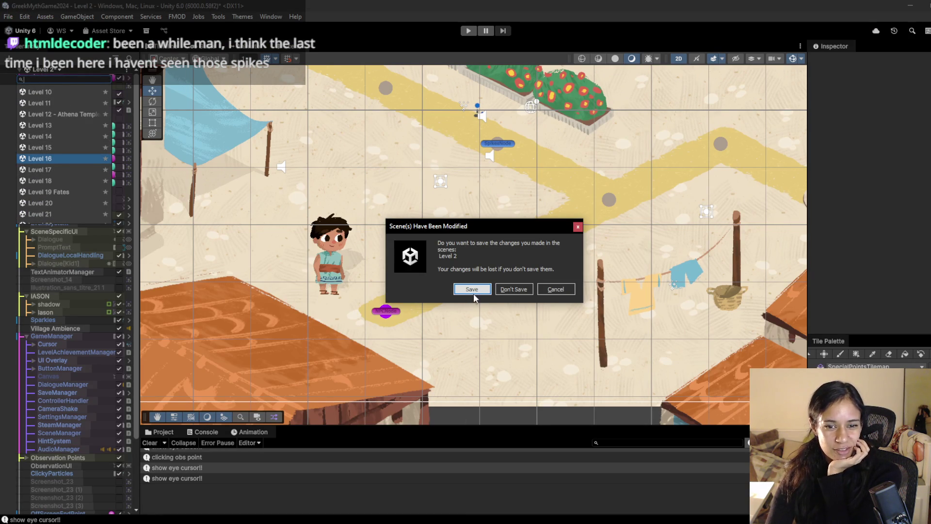
{"action": "left_click", "coordinate": [473, 290]}
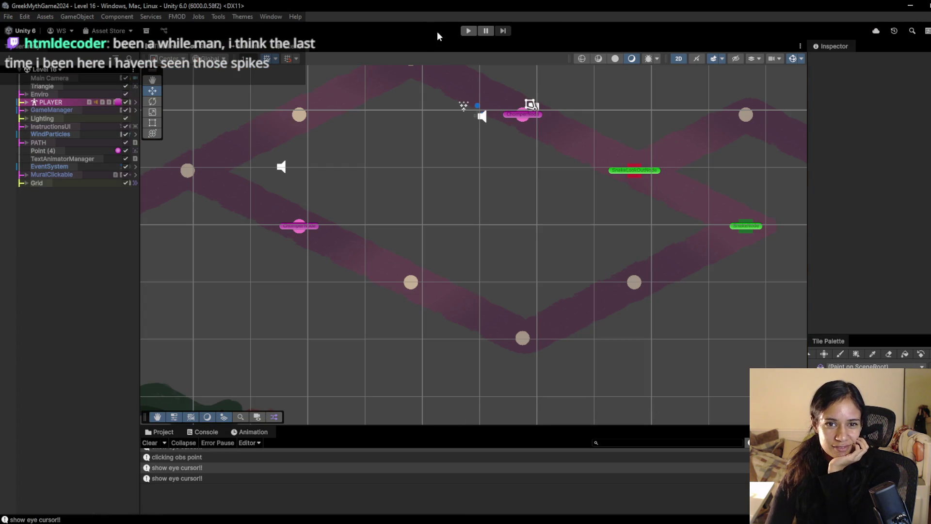
Play Level 16, walking Sophia up to the upper point and down-right to the red square.
{"action": "left_click", "coordinate": [468, 30]}
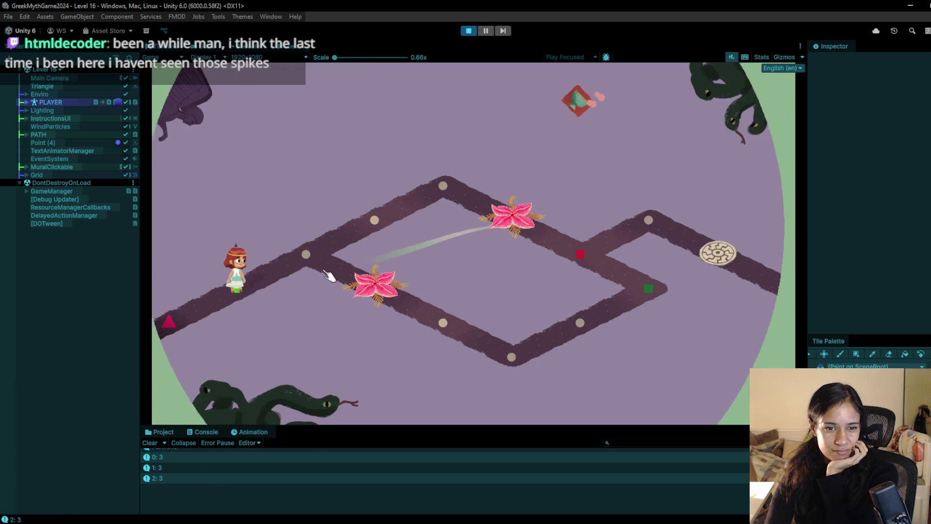
{"action": "left_click", "coordinate": [307, 254]}
{"action": "left_click", "coordinate": [374, 220]}
{"action": "left_click", "coordinate": [443, 186]}
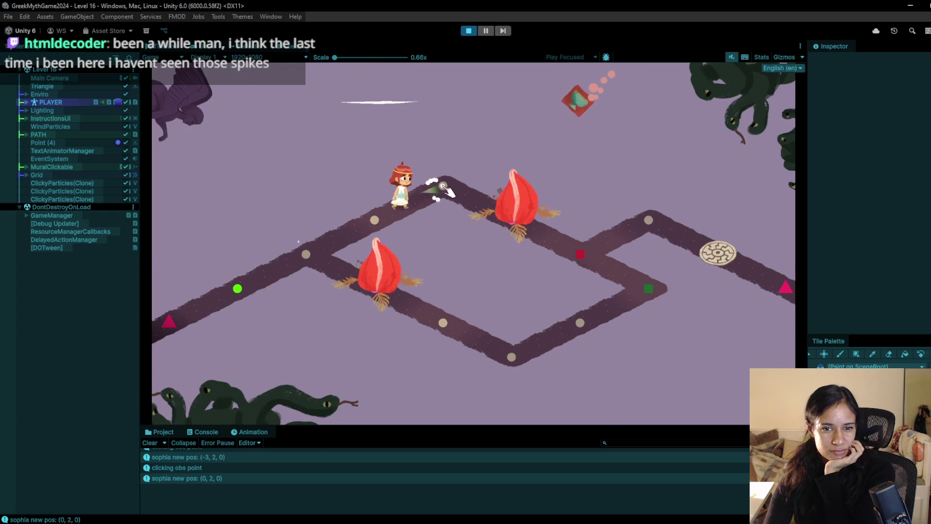
{"action": "left_click", "coordinate": [580, 255]}
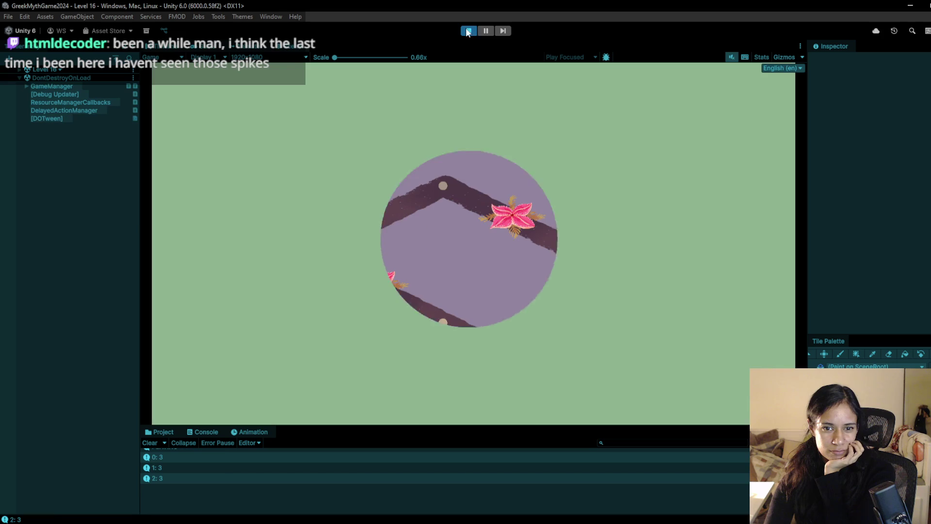
Walk Sophia from the start past the flower to the bottom node and up-right, then stop play.
{"action": "left_click", "coordinate": [310, 253]}
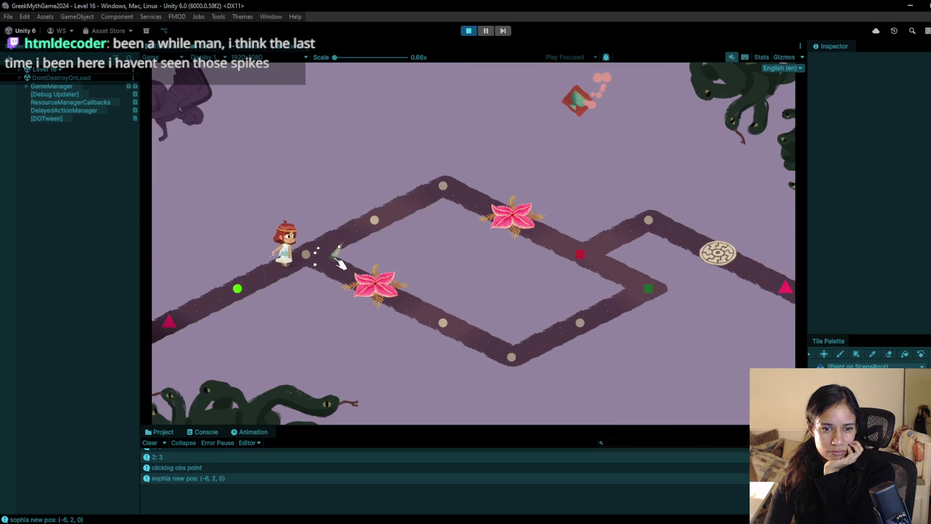
{"action": "left_click", "coordinate": [376, 284]}
{"action": "left_click", "coordinate": [443, 324]}
{"action": "left_click", "coordinate": [508, 354]}
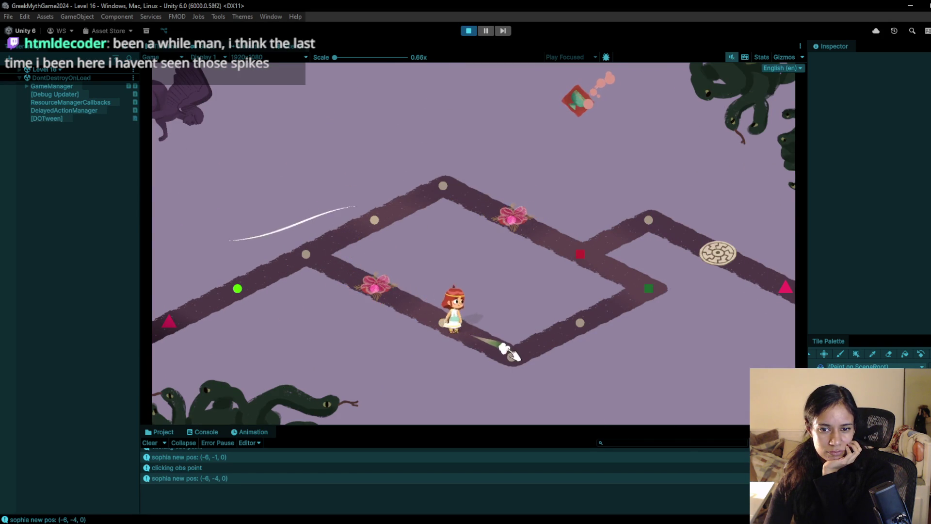
{"action": "left_click", "coordinate": [582, 320]}
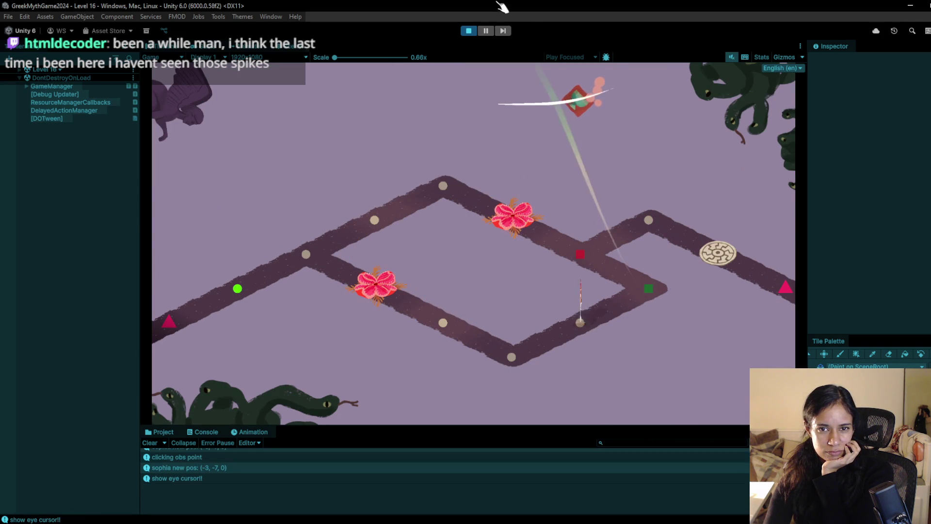
{"action": "left_click", "coordinate": [469, 30]}
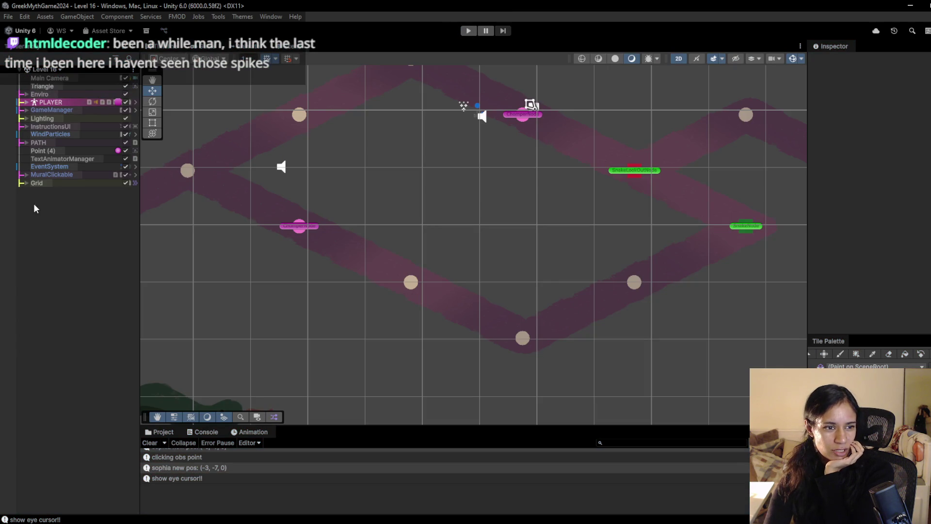
Inspect the ChomperNode object and the SpecialPointsTilemap in Level 16.
{"action": "left_click", "coordinate": [300, 227]}
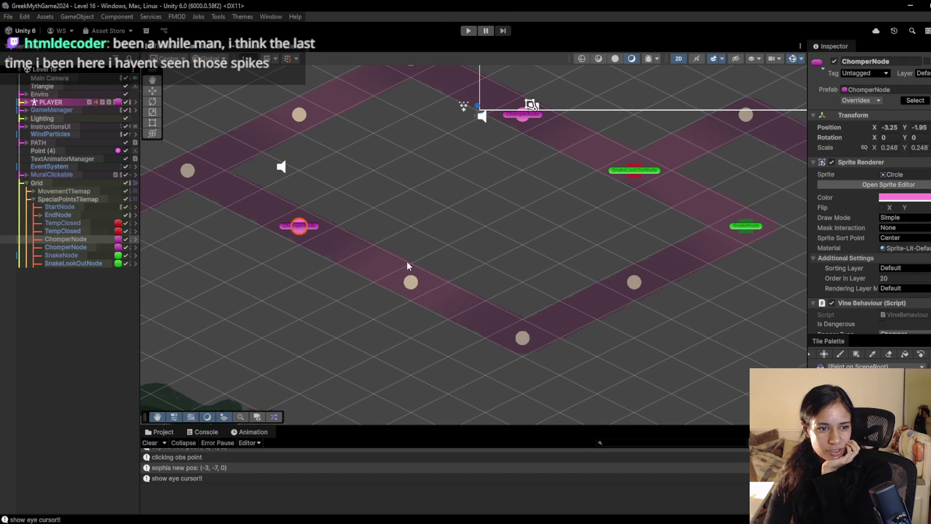
{"action": "left_click", "coordinate": [73, 199]}
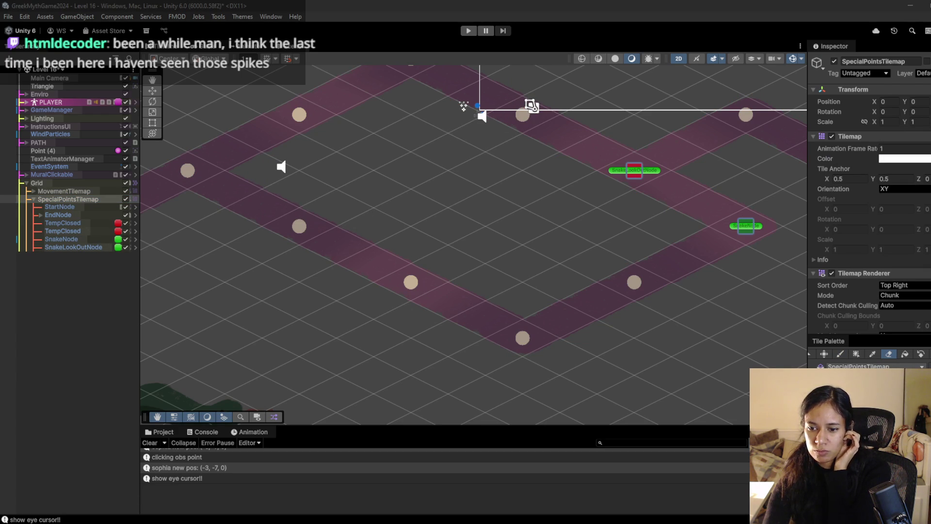
{"action": "scroll", "coordinate": [635, 287], "scroll_direction": "down", "scroll_amount": 3}
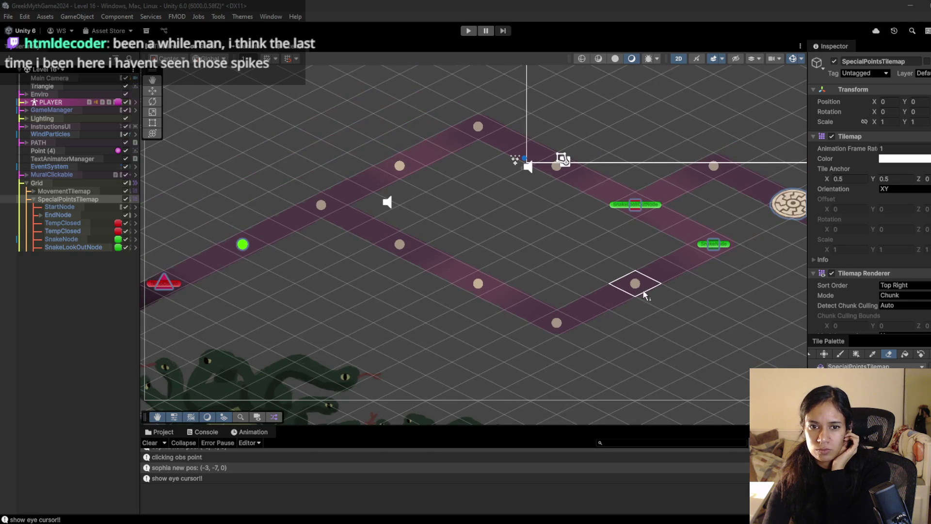
Play Level 16, walking Sophia over the top node down to the snake, then switch to Pomofocus.
{"action": "left_click", "coordinate": [474, 30]}
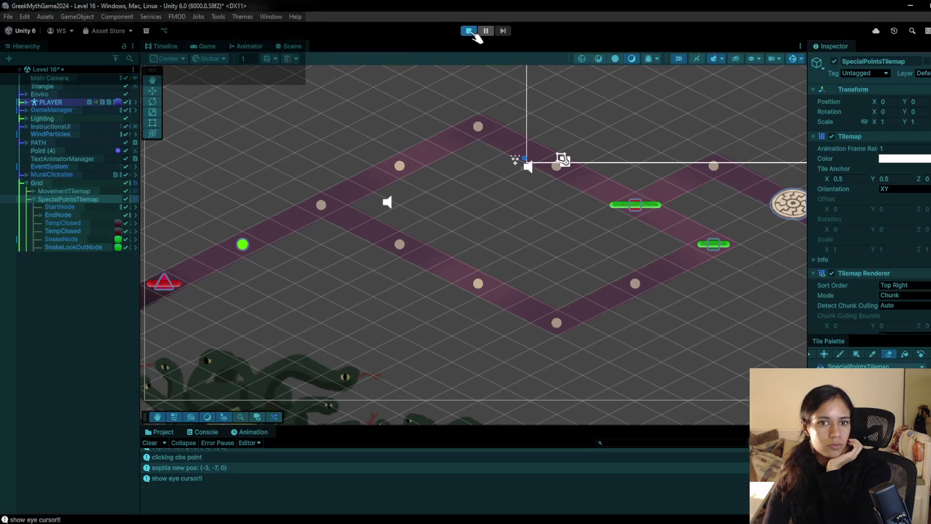
{"action": "left_click", "coordinate": [298, 257]}
{"action": "left_click", "coordinate": [378, 215]}
{"action": "left_click", "coordinate": [446, 189]}
{"action": "left_click", "coordinate": [579, 252]}
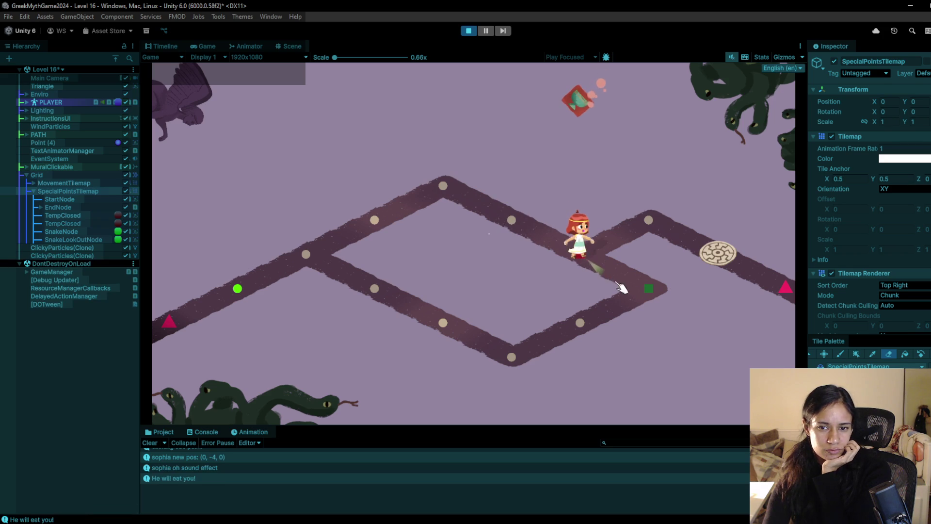
{"action": "left_click", "coordinate": [469, 30]}
{"action": "mouse_move", "coordinate": [281, 520]}
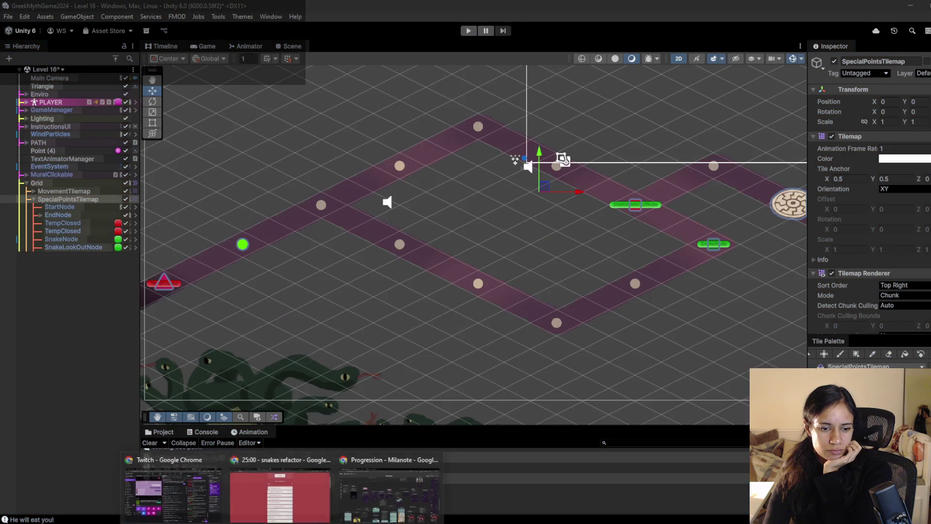
{"action": "left_click", "coordinate": [272, 502]}
{"action": "scroll", "coordinate": [406, 297], "scroll_direction": "down", "scroll_amount": 1}
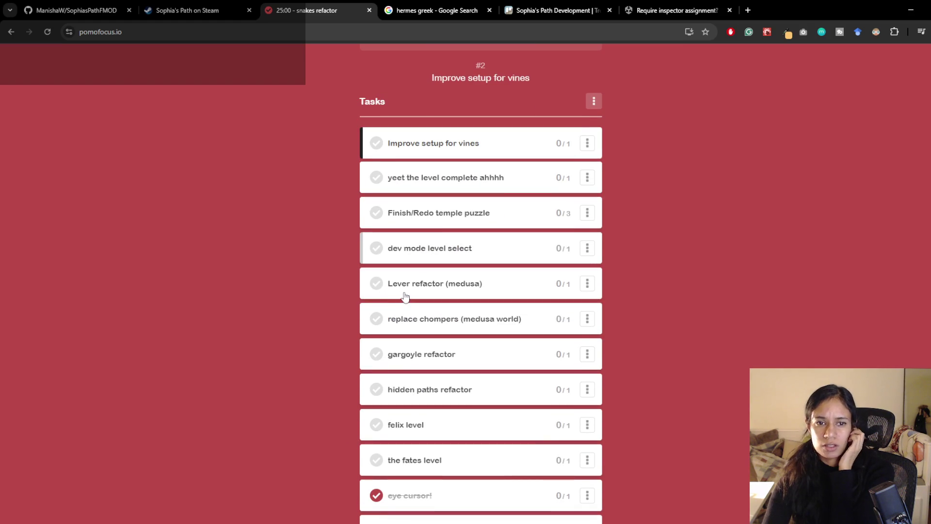
{"action": "scroll", "coordinate": [405, 298], "scroll_direction": "up", "scroll_amount": 3}
{"action": "scroll", "coordinate": [406, 298], "scroll_direction": "down", "scroll_amount": 3}
{"action": "scroll", "coordinate": [405, 297], "scroll_direction": "up", "scroll_amount": 3}
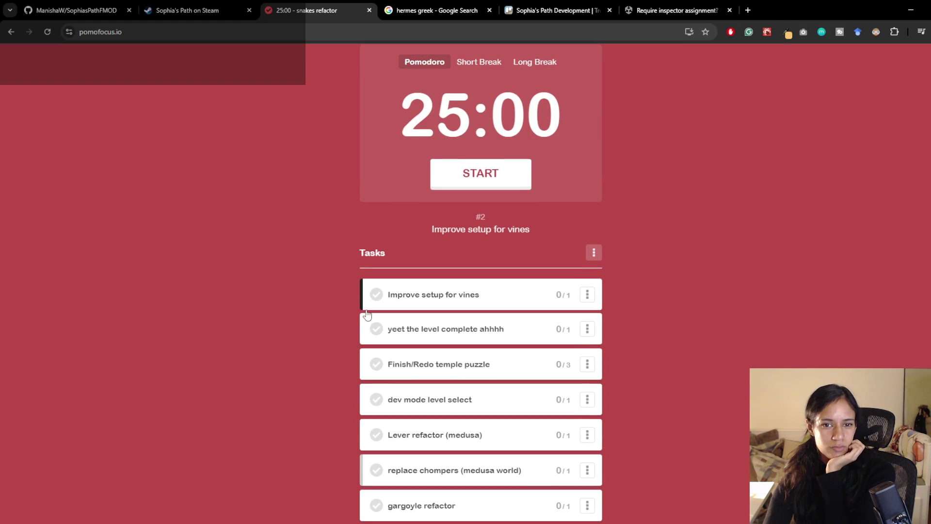
{"action": "scroll", "coordinate": [367, 320], "scroll_direction": "up", "scroll_amount": 1}
{"action": "scroll", "coordinate": [367, 320], "scroll_direction": "down", "scroll_amount": 5}
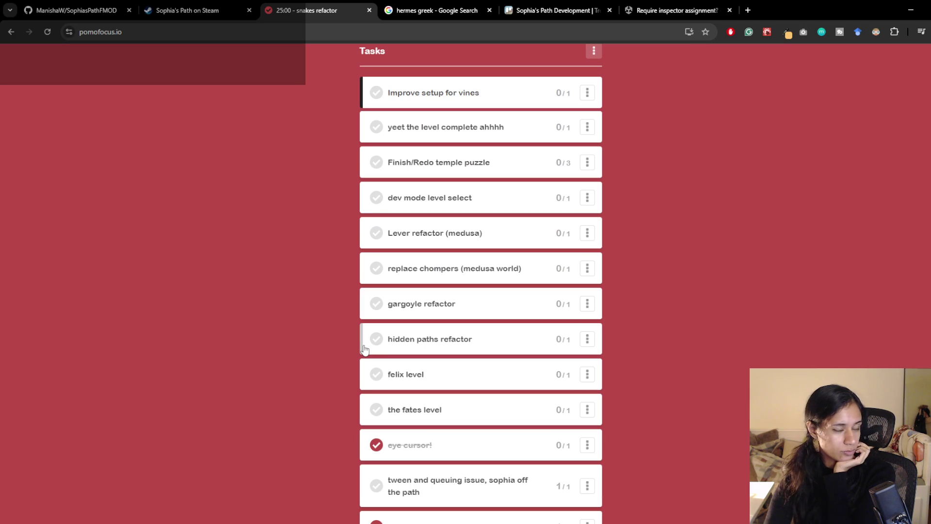
{"action": "scroll", "coordinate": [365, 350], "scroll_direction": "down", "scroll_amount": 2}
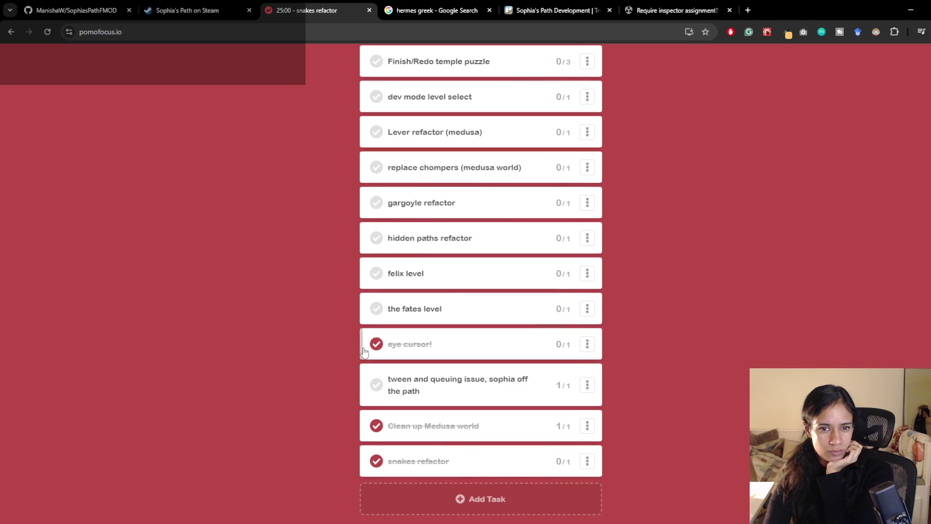
{"action": "scroll", "coordinate": [365, 351], "scroll_direction": "up", "scroll_amount": 2}
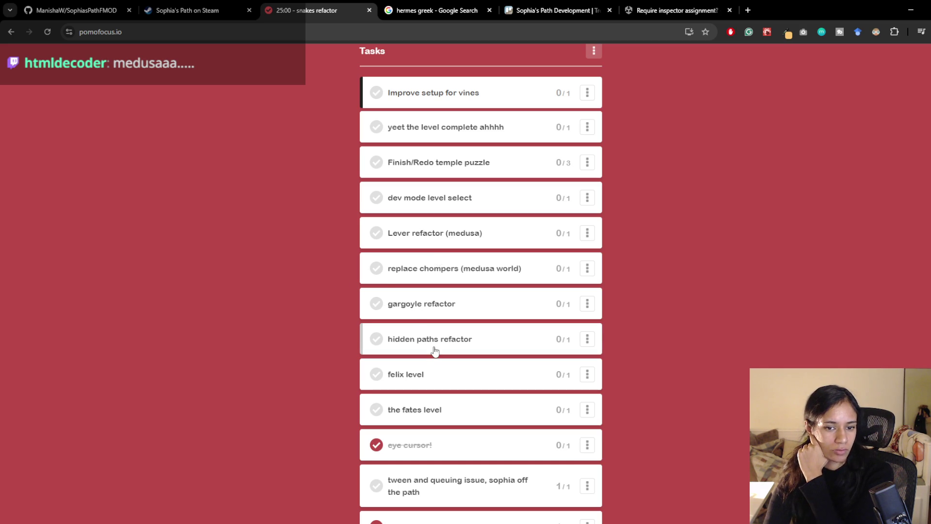
{"action": "scroll", "coordinate": [437, 349], "scroll_direction": "down", "scroll_amount": 1}
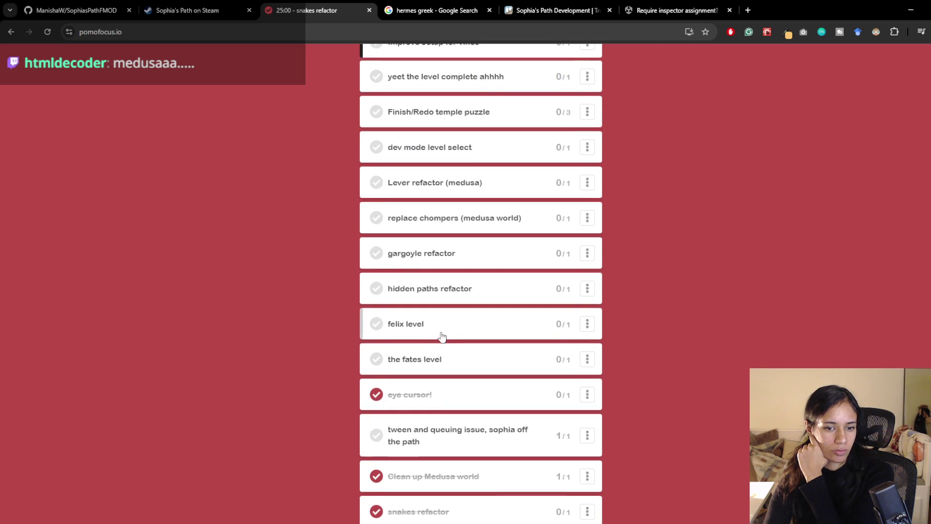
{"action": "scroll", "coordinate": [441, 335], "scroll_direction": "down", "scroll_amount": 1}
{"action": "scroll", "coordinate": [388, 369], "scroll_direction": "up", "scroll_amount": 3}
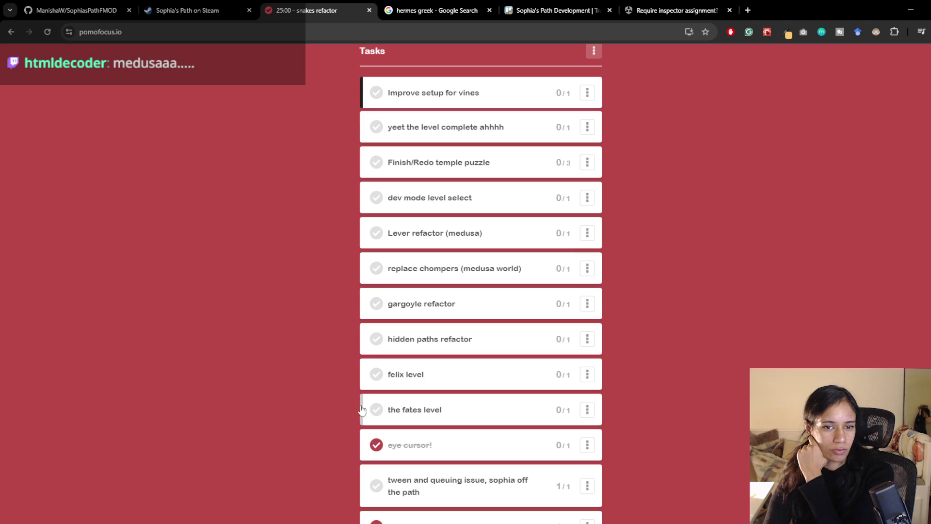
{"action": "scroll", "coordinate": [346, 404], "scroll_direction": "down", "scroll_amount": 4}
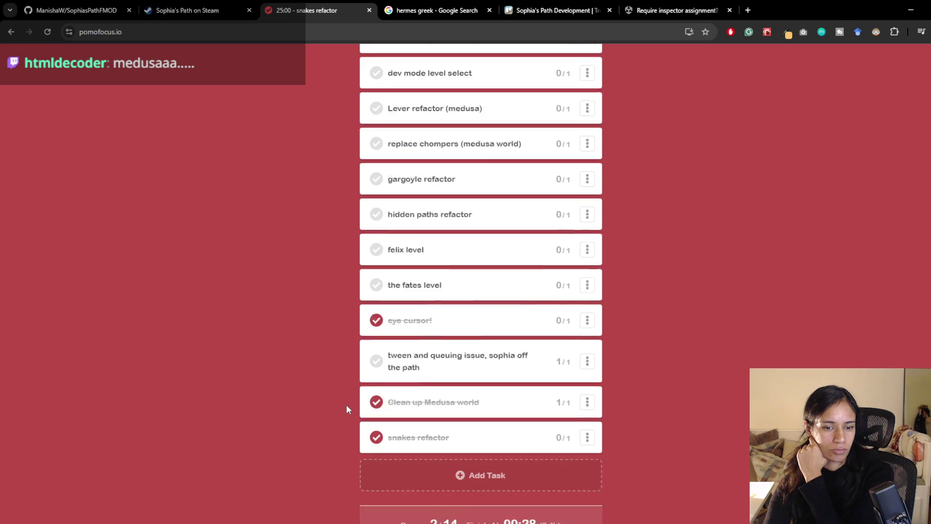
{"action": "scroll", "coordinate": [346, 405], "scroll_direction": "up", "scroll_amount": 1}
{"action": "scroll", "coordinate": [346, 405], "scroll_direction": "up", "scroll_amount": 3}
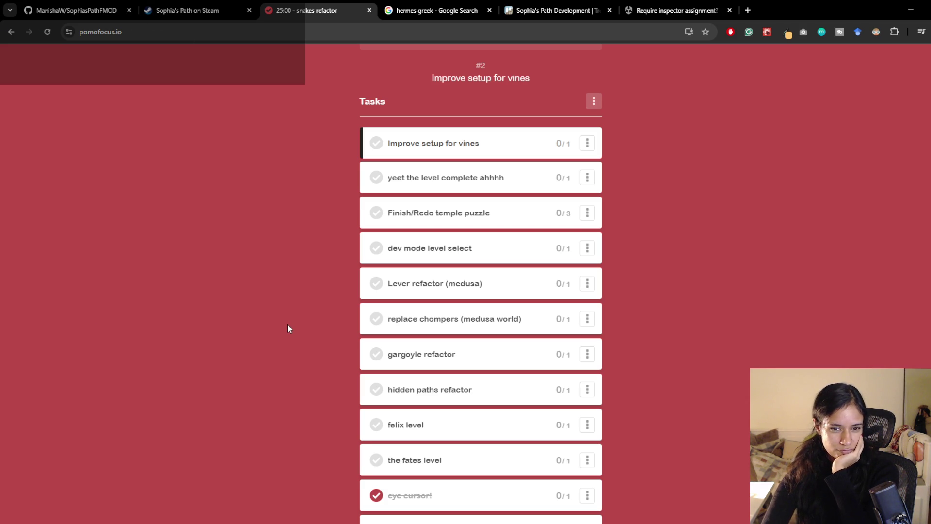
{"action": "scroll", "coordinate": [287, 324], "scroll_direction": "down", "scroll_amount": 1}
{"action": "scroll", "coordinate": [287, 324], "scroll_direction": "down", "scroll_amount": 1}
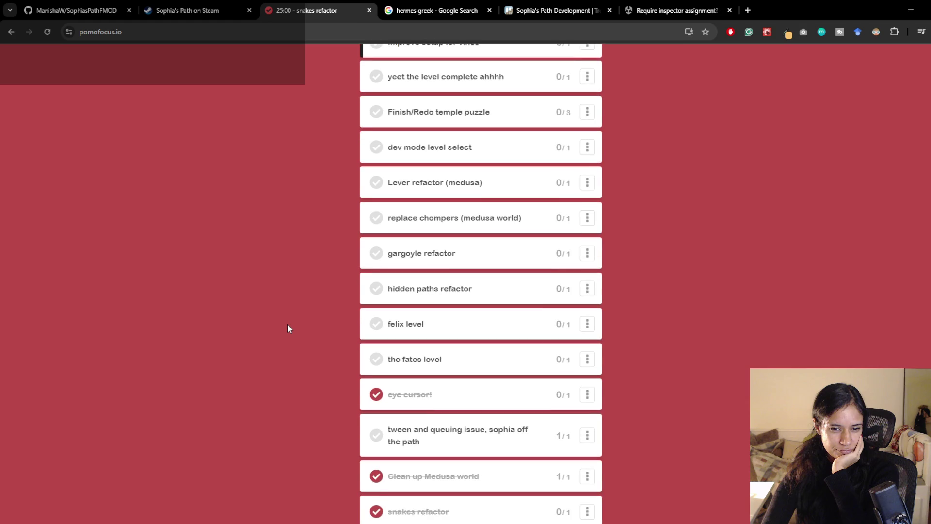
{"action": "scroll", "coordinate": [287, 325], "scroll_direction": "up", "scroll_amount": 2}
{"action": "scroll", "coordinate": [289, 329], "scroll_direction": "down", "scroll_amount": 1}
{"action": "scroll", "coordinate": [289, 329], "scroll_direction": "up", "scroll_amount": 1}
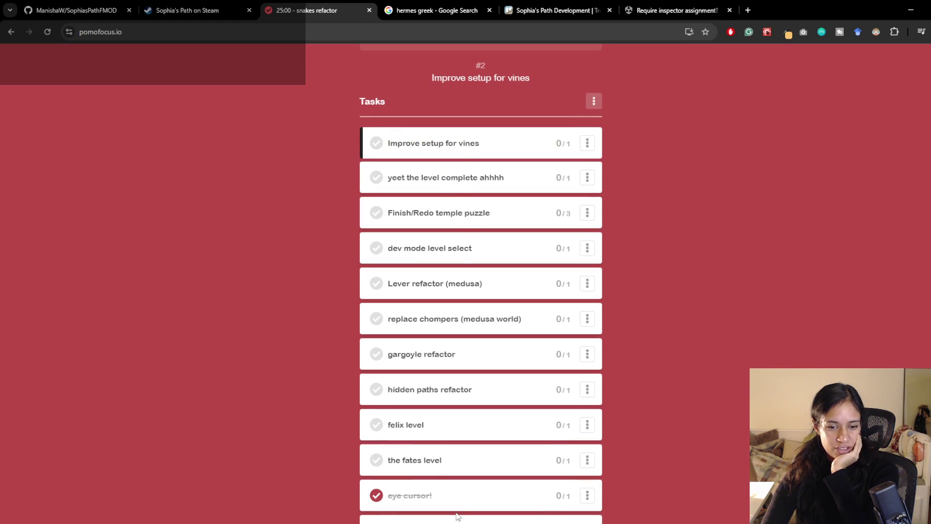
{"action": "mouse_move", "coordinate": [456, 522]}
{"action": "left_click", "coordinate": [456, 492]}
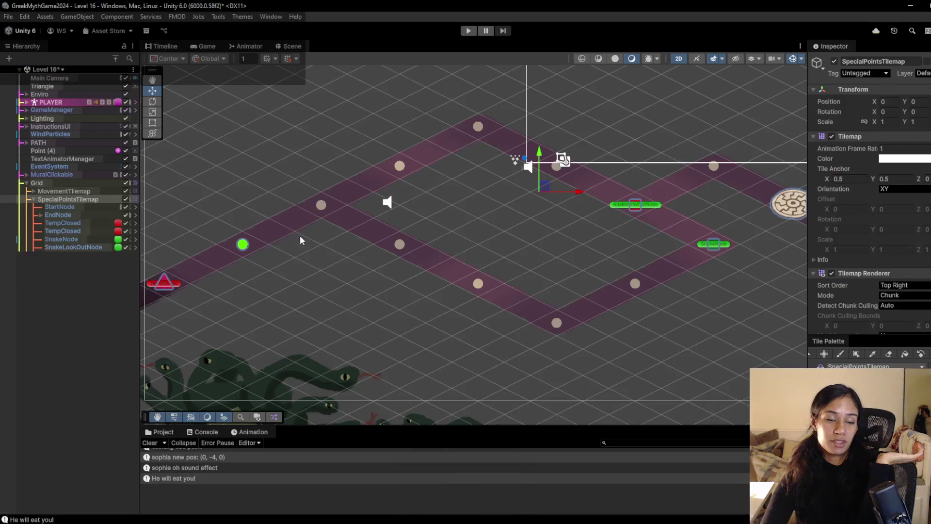
Save Level 16 while loading the Level 1 village scene, zoom its view, then switch to VS Code.
{"action": "left_click", "coordinate": [50, 58]}
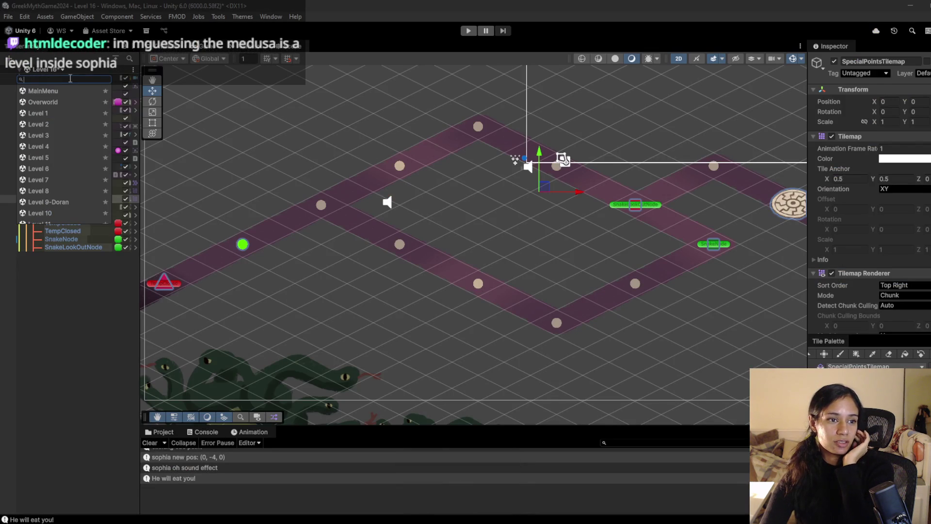
{"action": "left_click", "coordinate": [70, 117]}
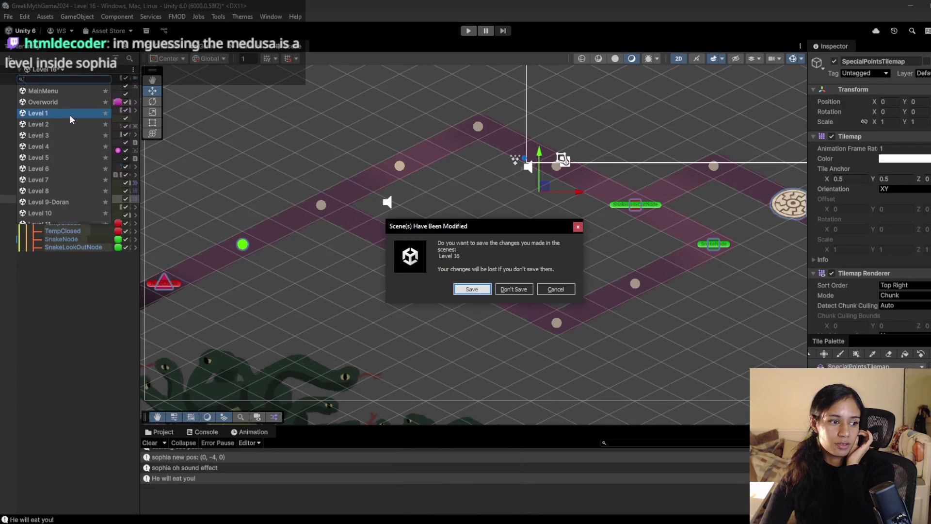
{"action": "left_click", "coordinate": [477, 290]}
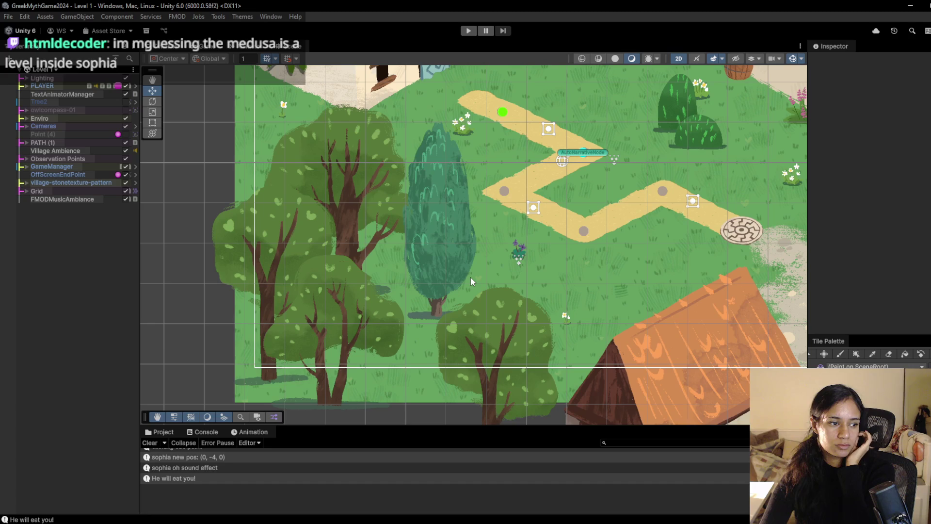
{"action": "scroll", "coordinate": [407, 219], "scroll_direction": "down", "scroll_amount": 2}
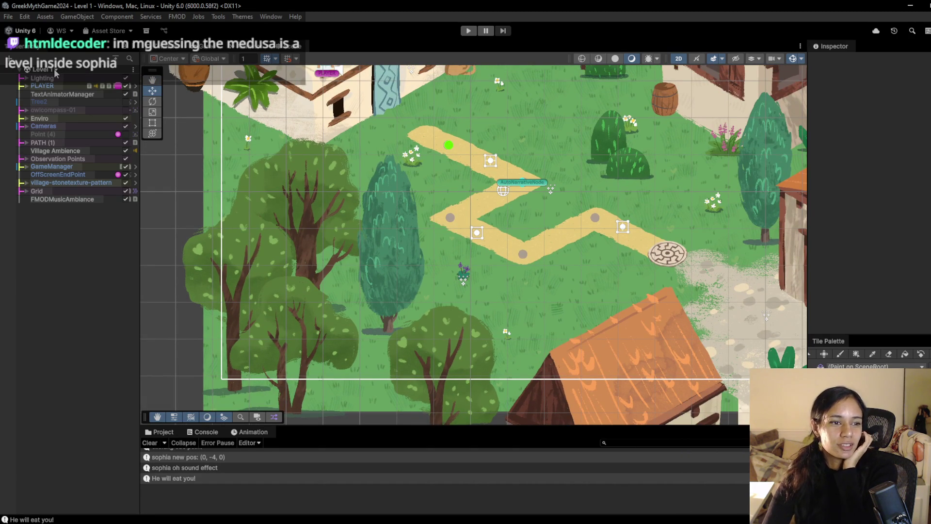
{"action": "scroll", "coordinate": [412, 114], "scroll_direction": "down", "scroll_amount": 2}
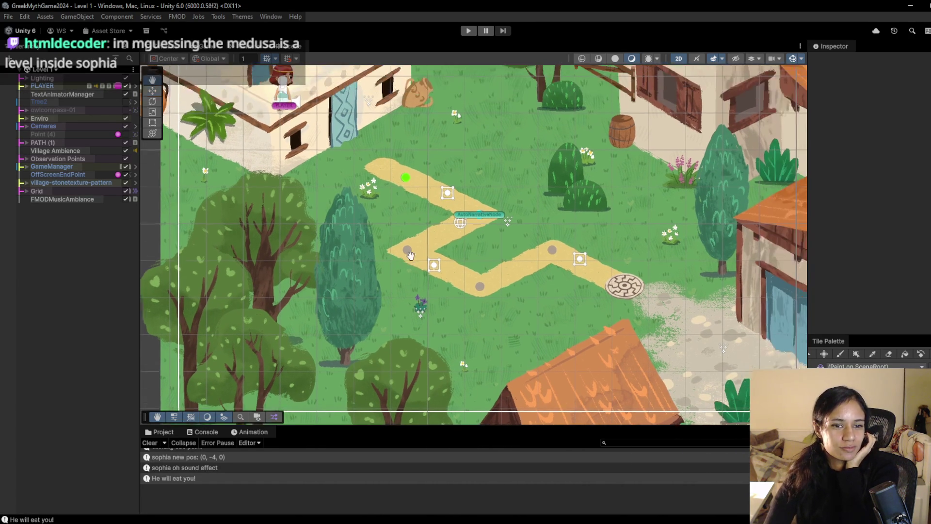
{"action": "scroll", "coordinate": [413, 115], "scroll_direction": "down", "scroll_amount": 2}
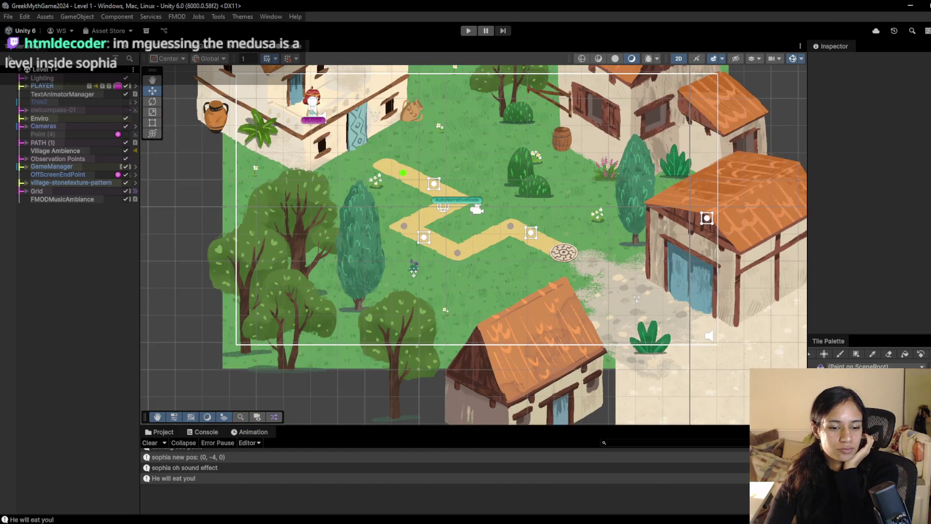
{"action": "key", "text": "alt+Tab"}
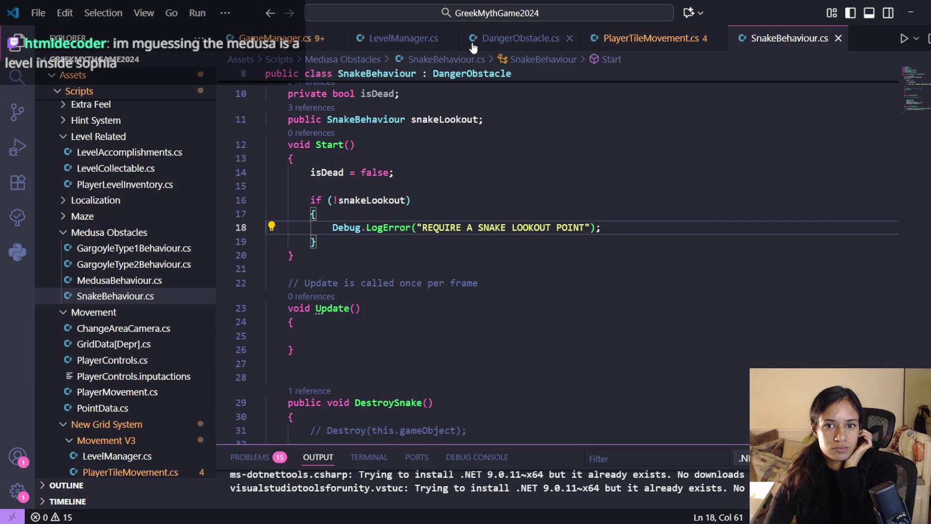
Search GameManager.cs for 'endlevel' and jump to the NextLevelTransition definition.
{"action": "left_click", "coordinate": [285, 42]}
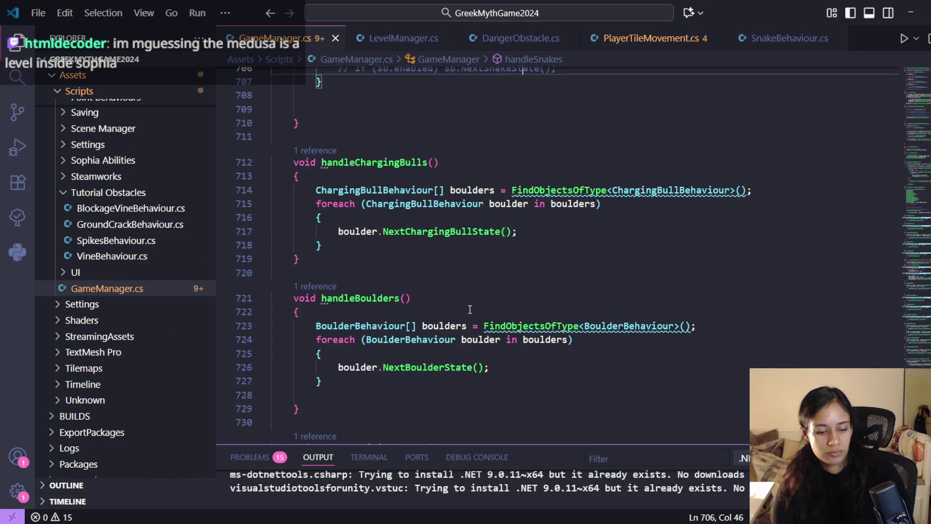
{"action": "key", "text": "ctrl+f"}
{"action": "type", "text": "endlevel"}
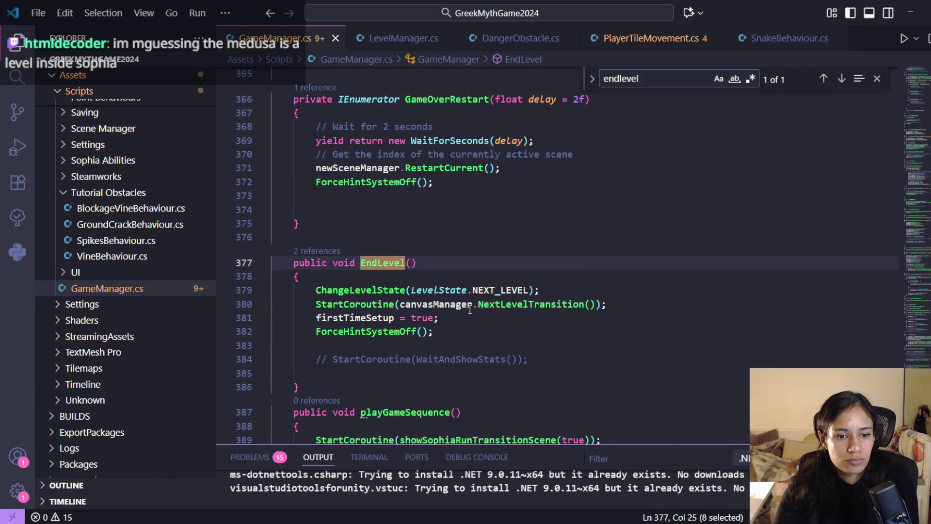
{"action": "left_click", "coordinate": [486, 305]}
{"action": "left_click", "coordinate": [526, 309], "text": "ctrl"}
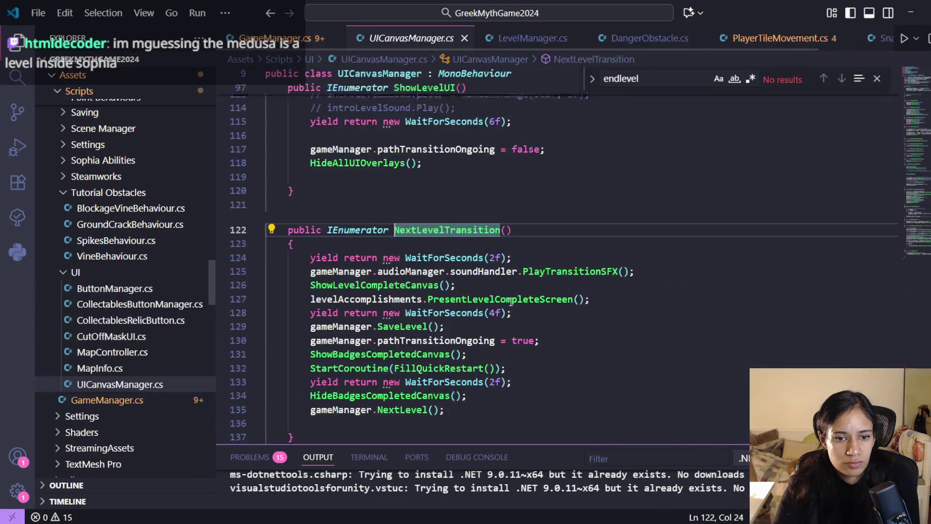
{"action": "left_click", "coordinate": [525, 221]}
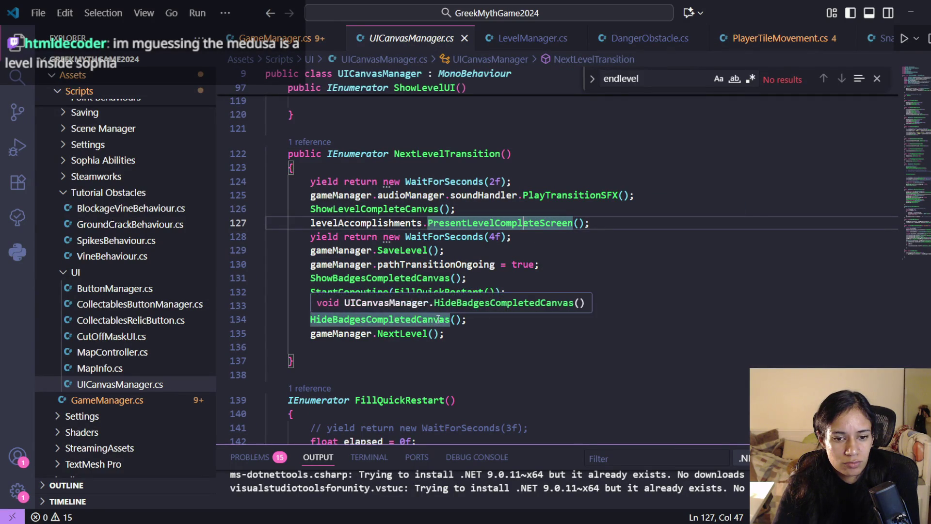
Comment out the level-complete and badge lines and add a '//testing WITHOUT' note.
{"action": "mouse_move", "coordinate": [470, 320]}
{"action": "left_mouse_down"}
{"action": "mouse_move", "coordinate": [315, 238]}
{"action": "mouse_move", "coordinate": [311, 212]}
{"action": "left_mouse_up"}
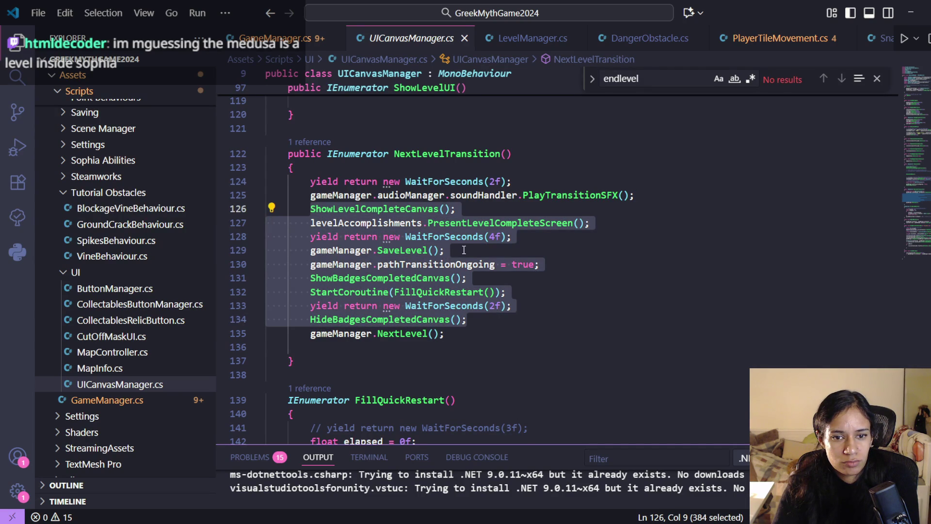
{"action": "key", "text": "ctrl+slash"}
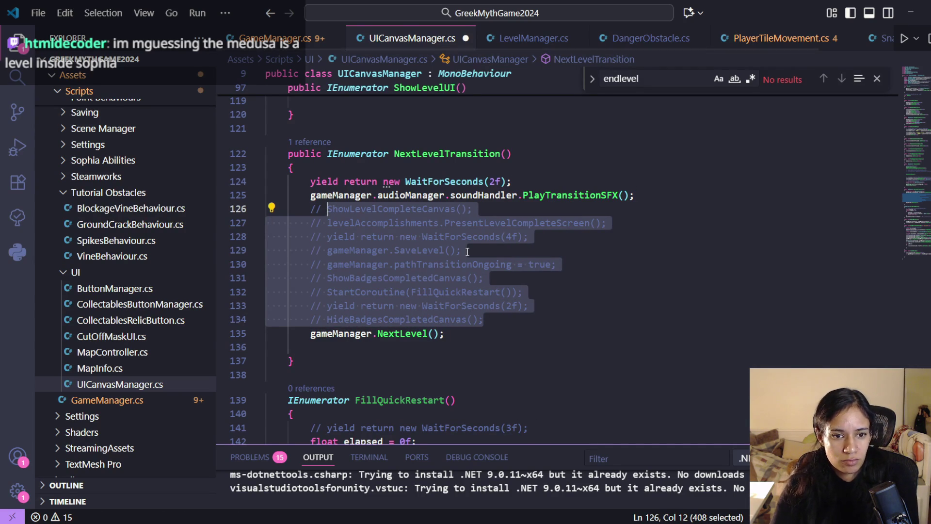
{"action": "left_click", "coordinate": [667, 195]}
{"action": "key", "text": "Return"}
{"action": "type", "text": "//"}
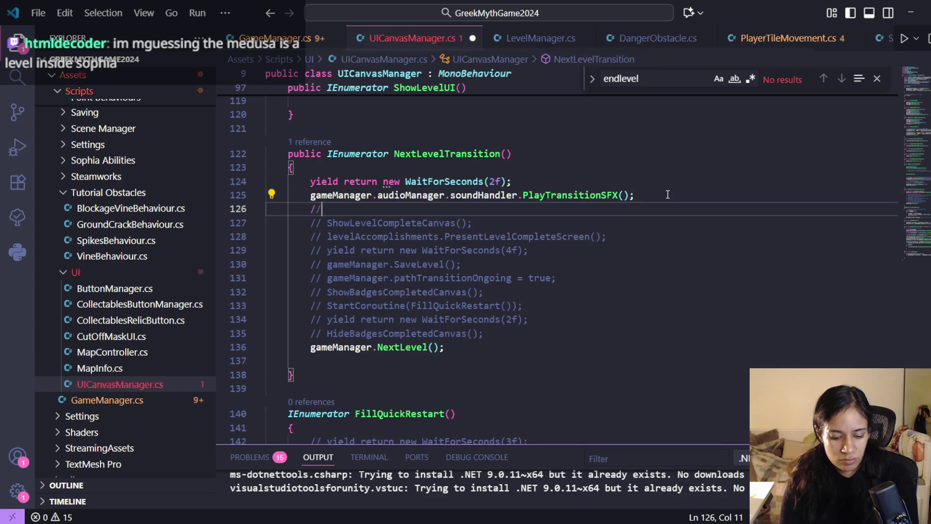
{"action": "type", "text": "testing WITHOUT"}
{"action": "key", "text": "alt+Tab"}
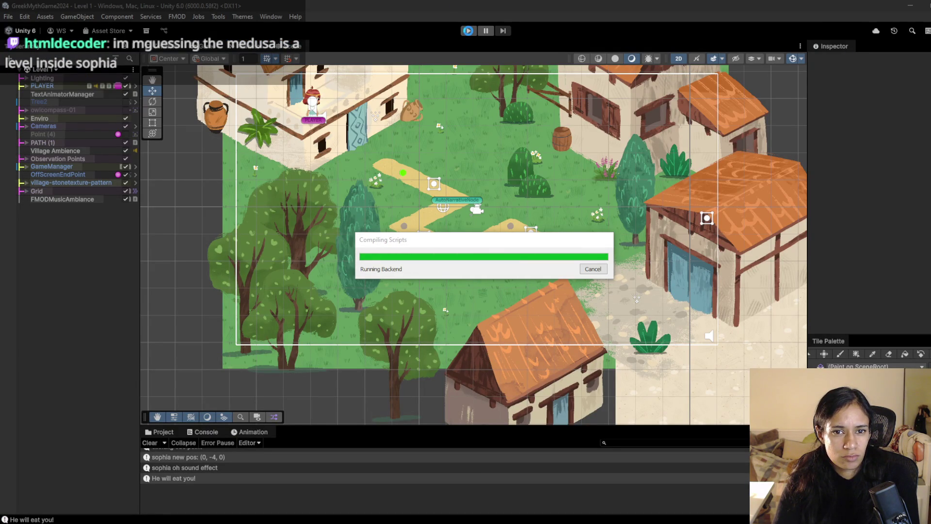
Play Level 1, walking Sophia to the stone circle so Level 2 loads, then stop and return to the code.
{"action": "left_click", "coordinate": [468, 31]}
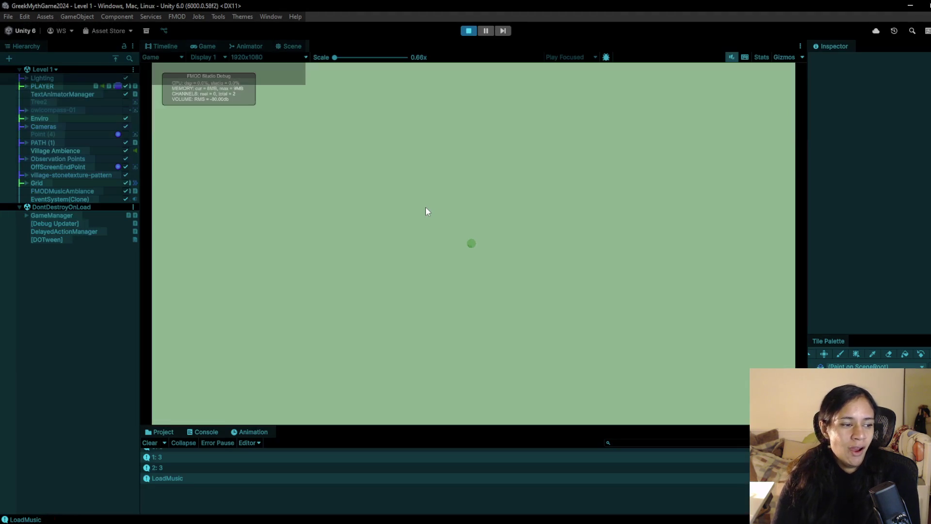
{"action": "left_click", "coordinate": [447, 232]}
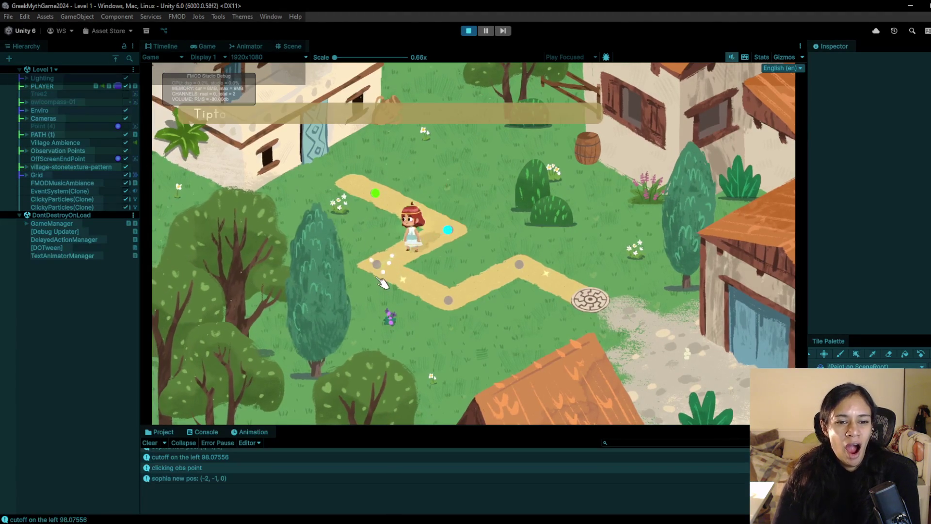
{"action": "left_click", "coordinate": [446, 302]}
{"action": "left_click", "coordinate": [587, 301]}
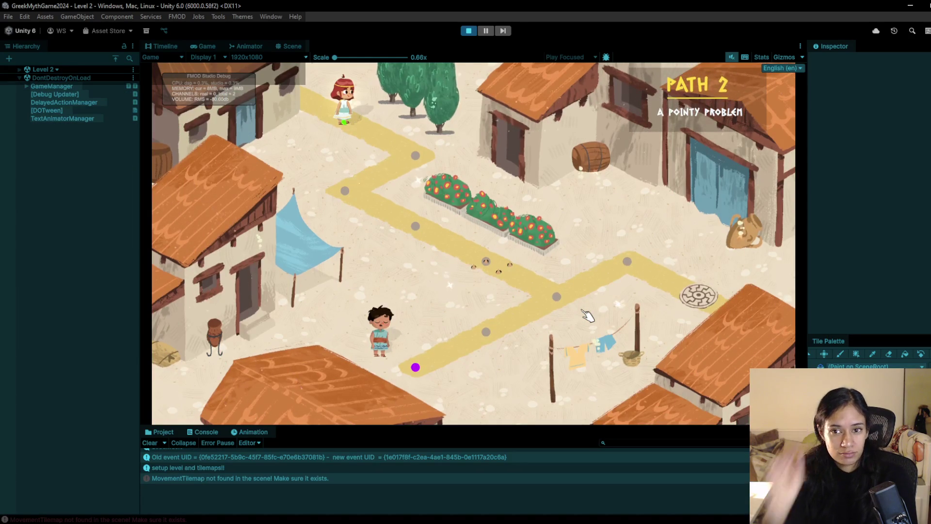
{"action": "left_click", "coordinate": [468, 31]}
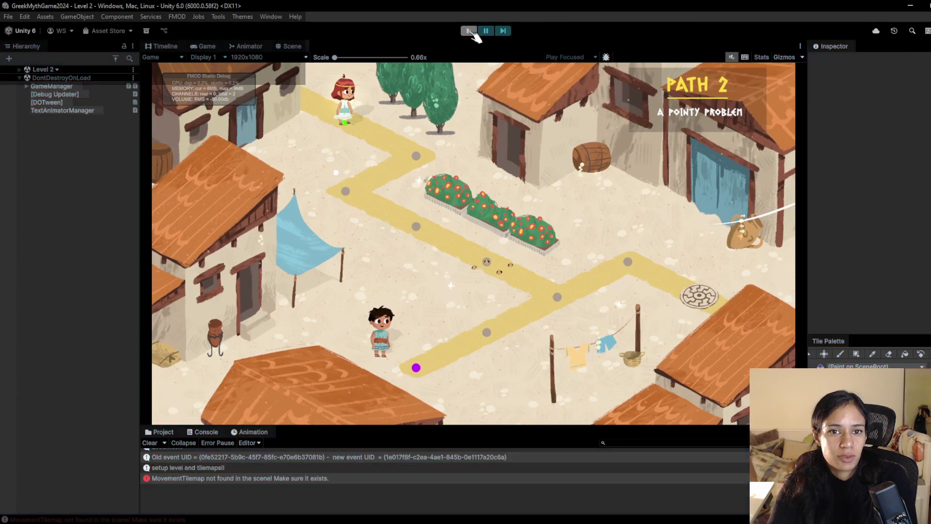
{"action": "key", "text": "alt+Tab"}
{"action": "left_click", "coordinate": [663, 194]}
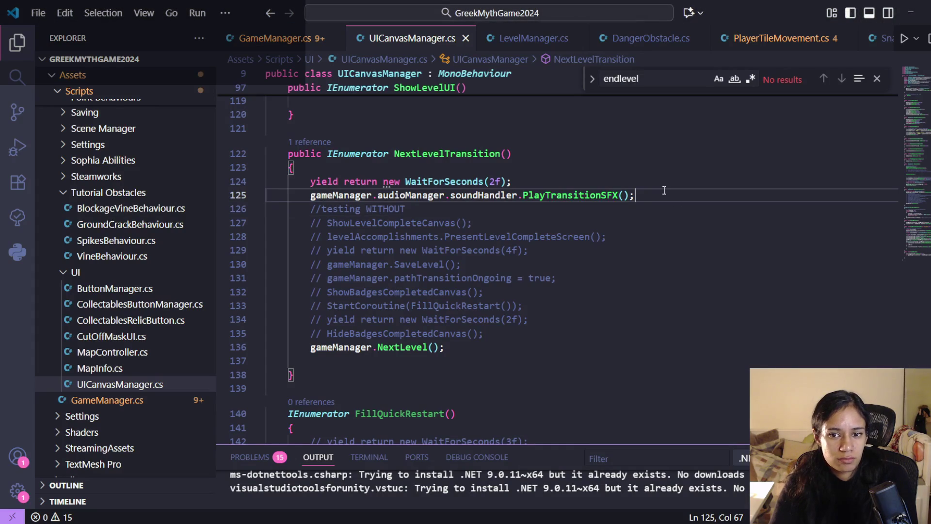
Add 'closingUI.SetActive(true);' after the transition sound line and save UICanvasManager.
{"action": "key", "text": "Return"}
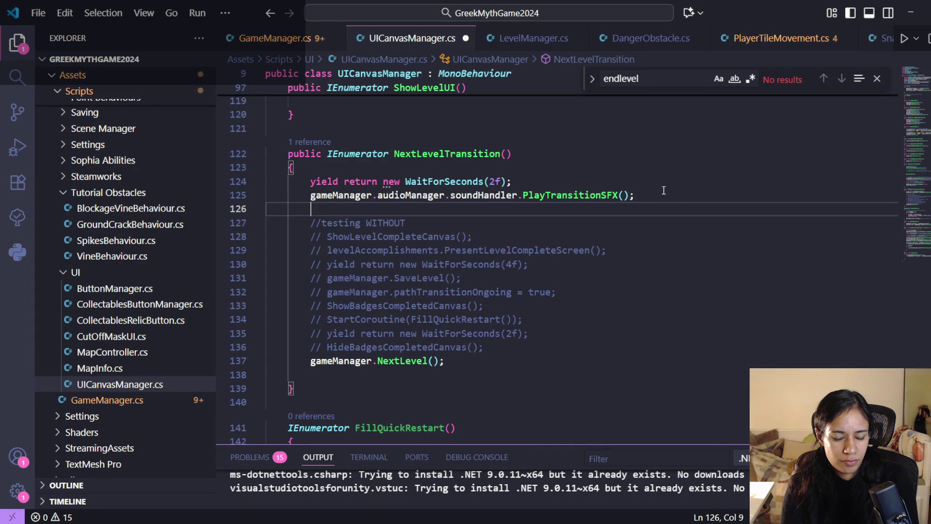
{"action": "type", "text": "openin"}
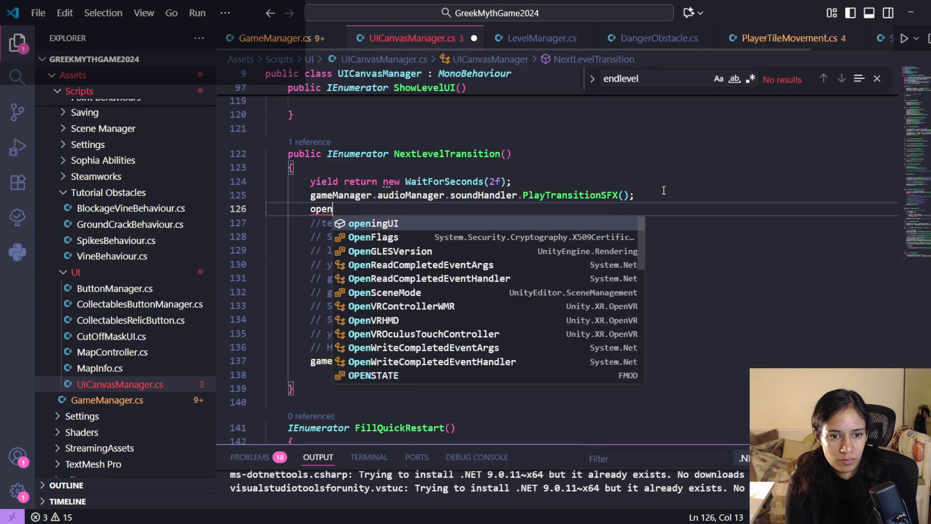
{"action": "key", "text": "BackSpace"}
{"action": "key", "text": "BackSpace"}
{"action": "key", "text": "BackSpace"}
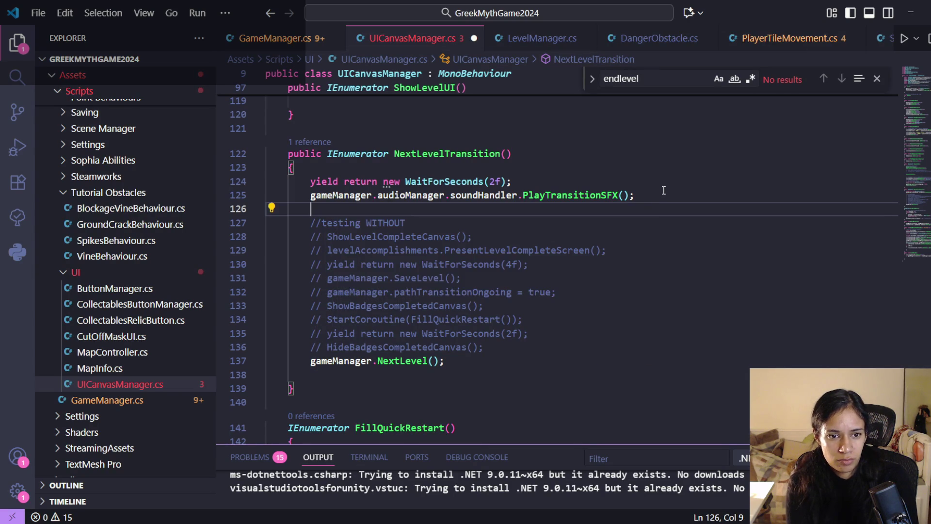
{"action": "type", "text": "closingUI."}
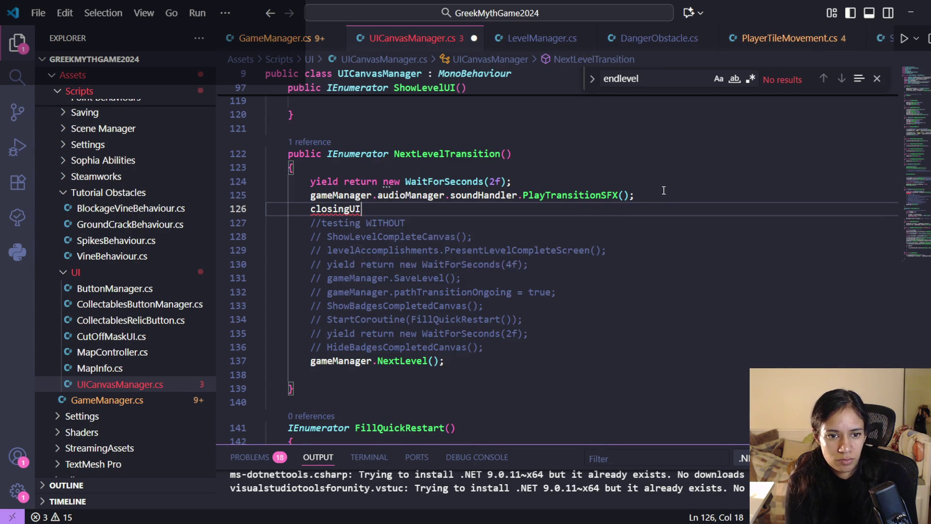
{"action": "type", "text": "set"}
{"action": "key", "text": "Tab"}
{"action": "type", "text": "(true)l"}
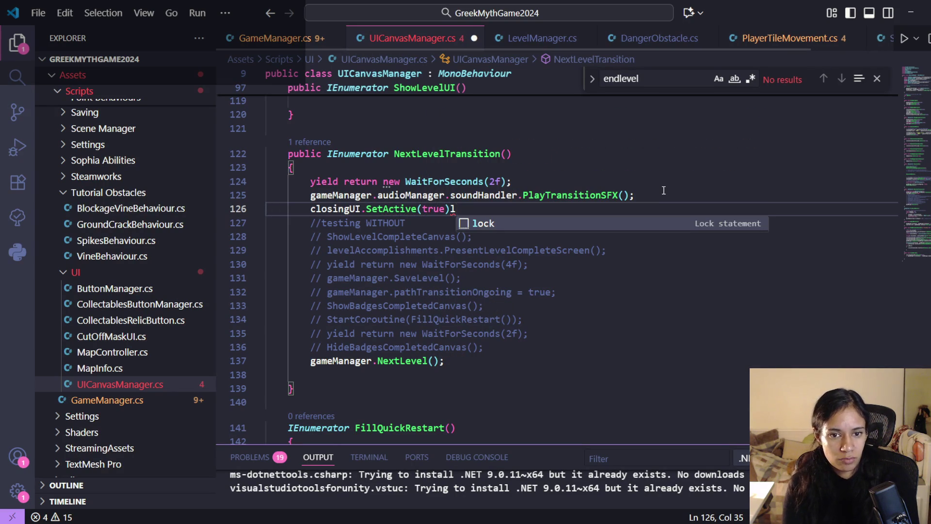
{"action": "key", "text": "BackSpace"}
{"action": "type", "text": ";"}
{"action": "key", "text": "ctrl+s"}
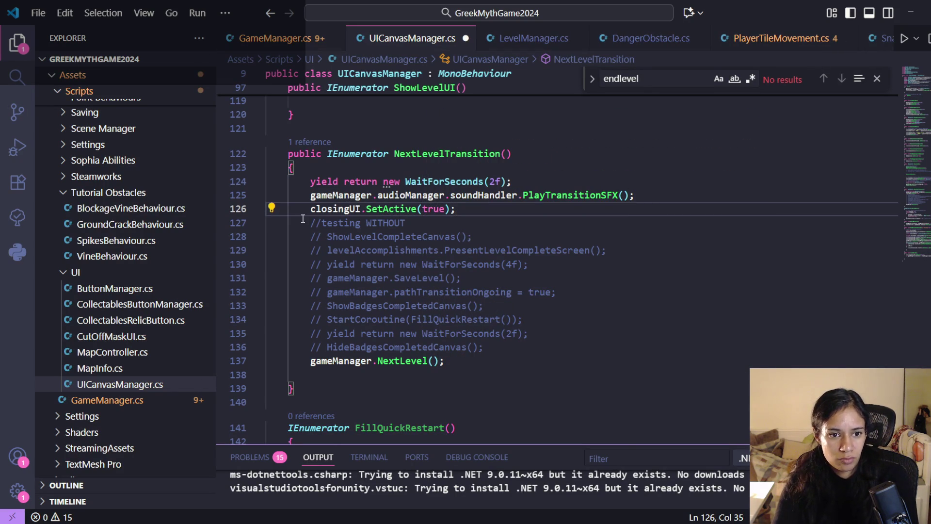
Trace NextLevel through NextLevelWithDelay to LoadNextLevelInProgression, then start a Unity playtest.
{"action": "left_click", "coordinate": [316, 208]}
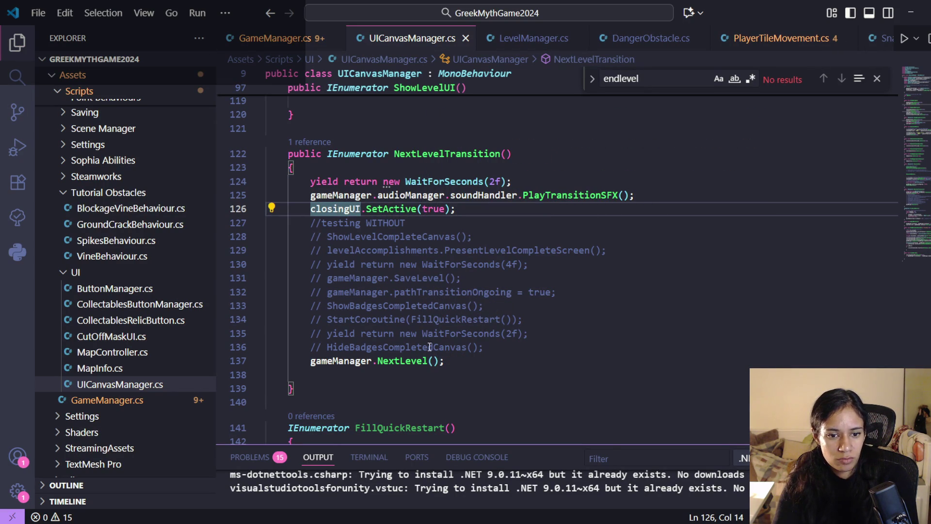
{"action": "left_click", "coordinate": [402, 361], "text": "ctrl"}
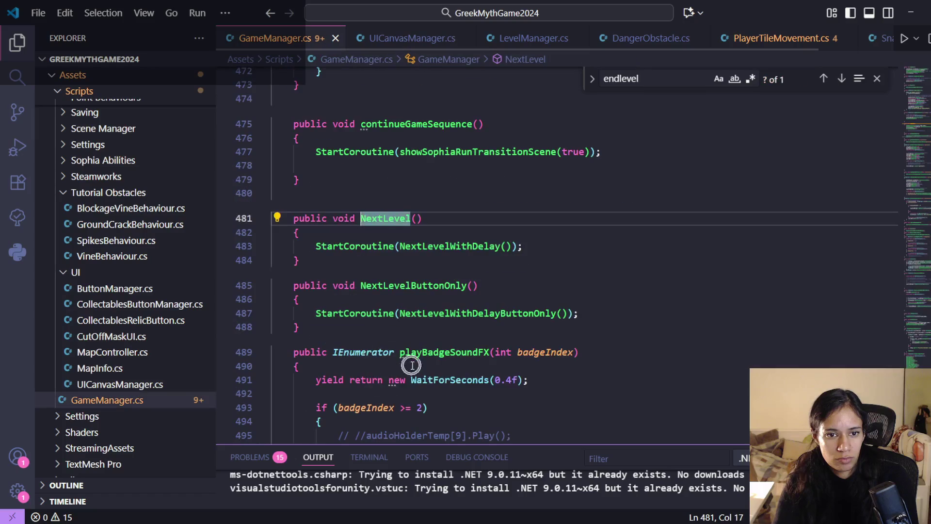
{"action": "left_click", "coordinate": [464, 246], "text": "ctrl"}
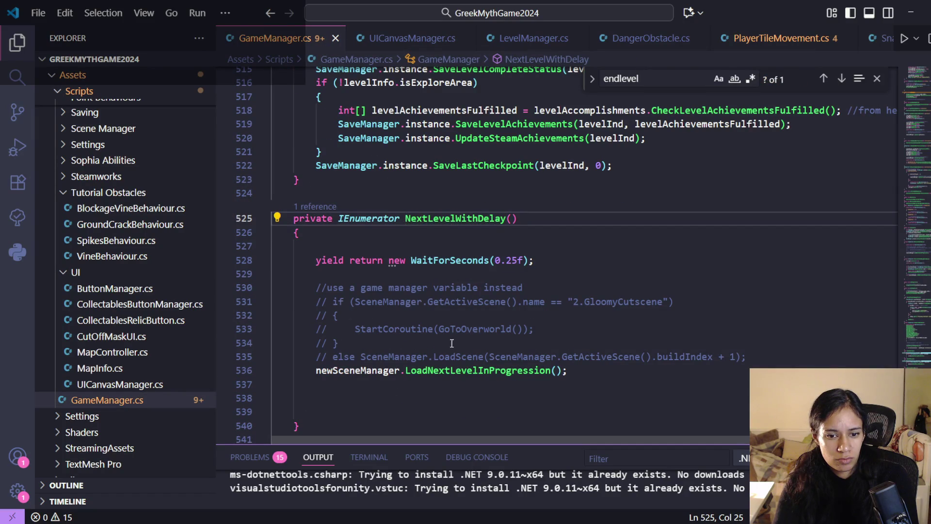
{"action": "left_click", "coordinate": [450, 371], "text": "ctrl"}
{"action": "key", "text": "alt+Left"}
{"action": "key", "text": "alt+Left"}
{"action": "key", "text": "alt+Left"}
{"action": "left_click", "coordinate": [479, 228]}
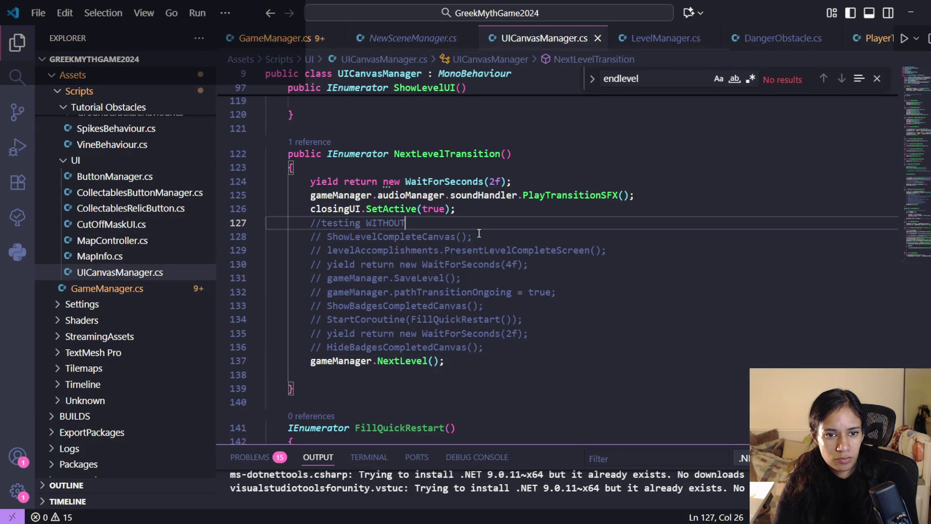
{"action": "key", "text": "alt+Tab"}
{"action": "left_click", "coordinate": [467, 31]}
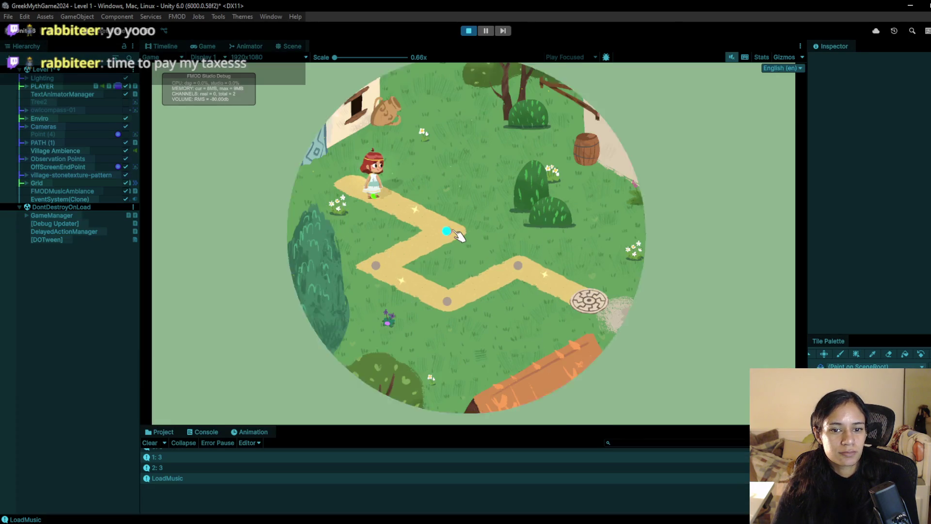
Walk Sophia to the manhole point so Level 2 loads, then stop the playtest with Ctrl+P.
{"action": "left_click", "coordinate": [422, 295]}
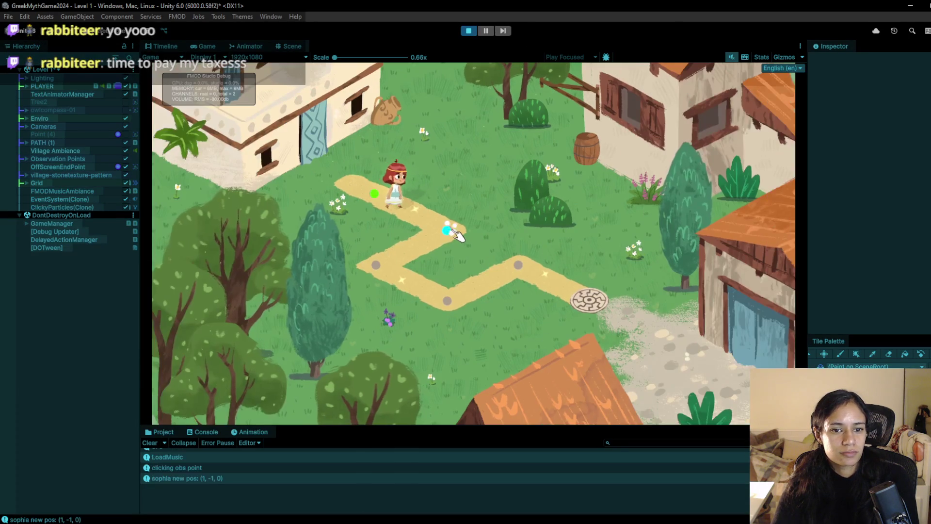
{"action": "left_click", "coordinate": [588, 303]}
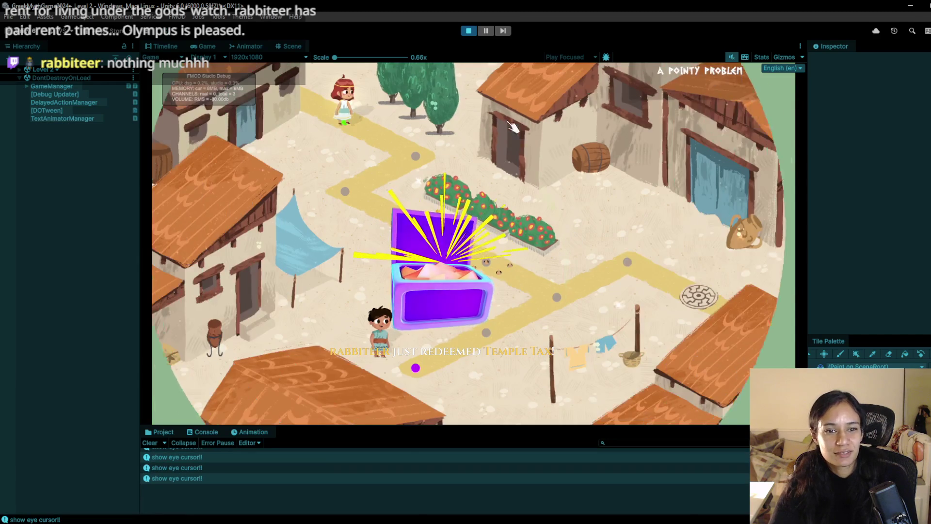
{"action": "key", "text": "ctrl+p"}
Glance at the script, then expand GameManager in the Hierarchy to show its children.
{"action": "key", "text": "alt+Tab"}
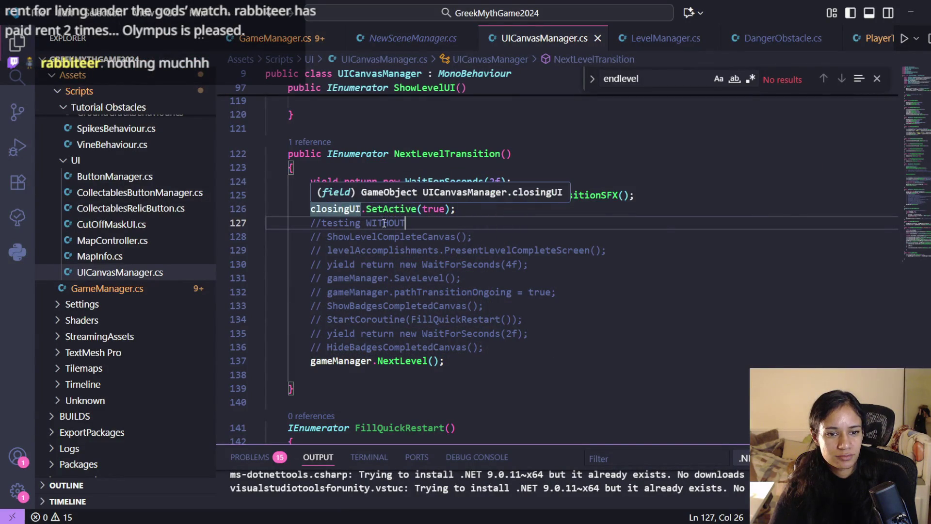
{"action": "key", "text": "alt+Tab"}
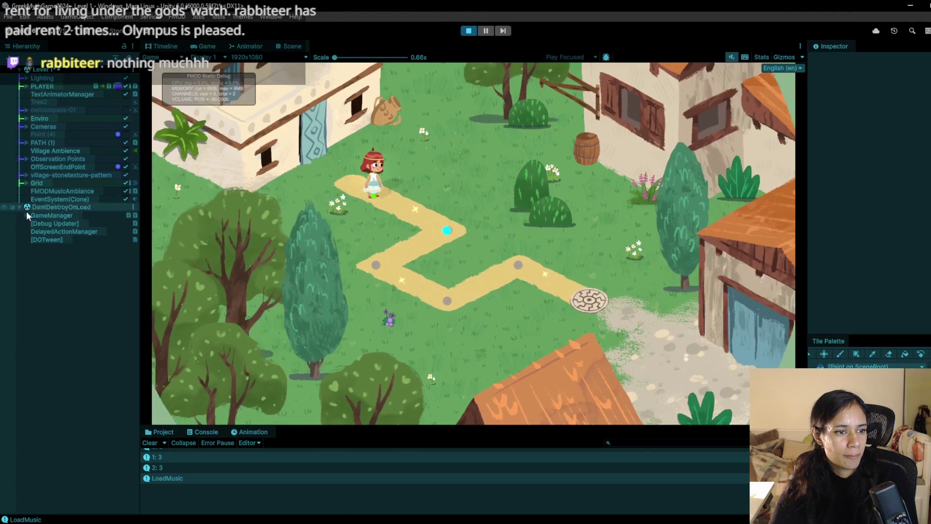
{"action": "left_click", "coordinate": [26, 215]}
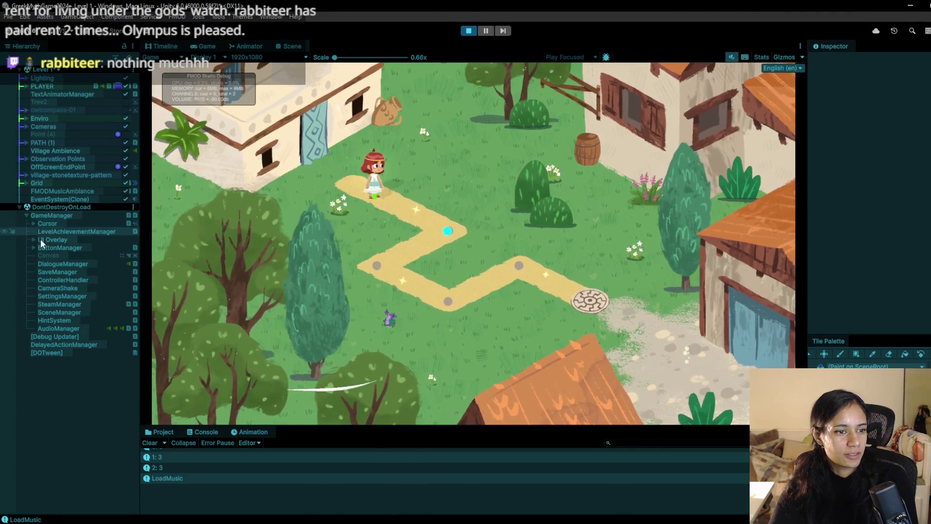
Select ClosingUI under UI Overlay, toggle it on then off to preview the green overlay.
{"action": "left_click", "coordinate": [34, 239]}
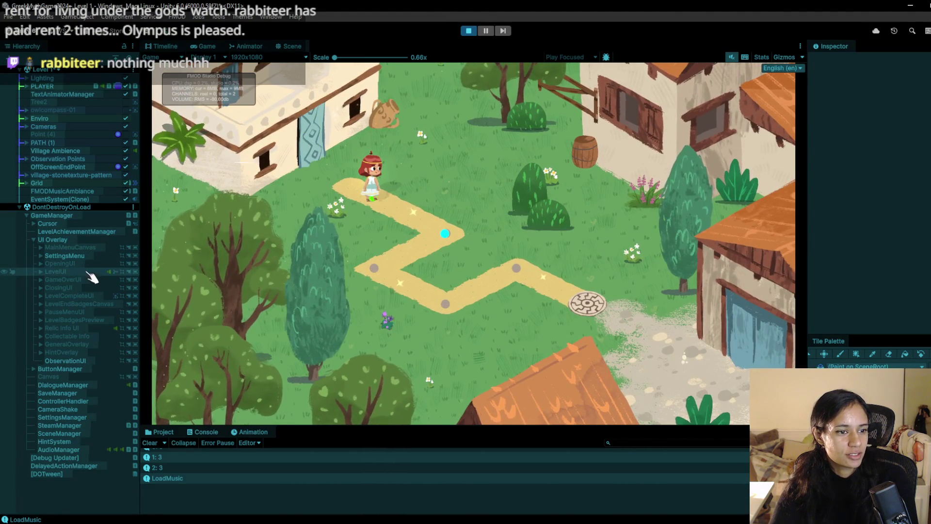
{"action": "left_click", "coordinate": [90, 288]}
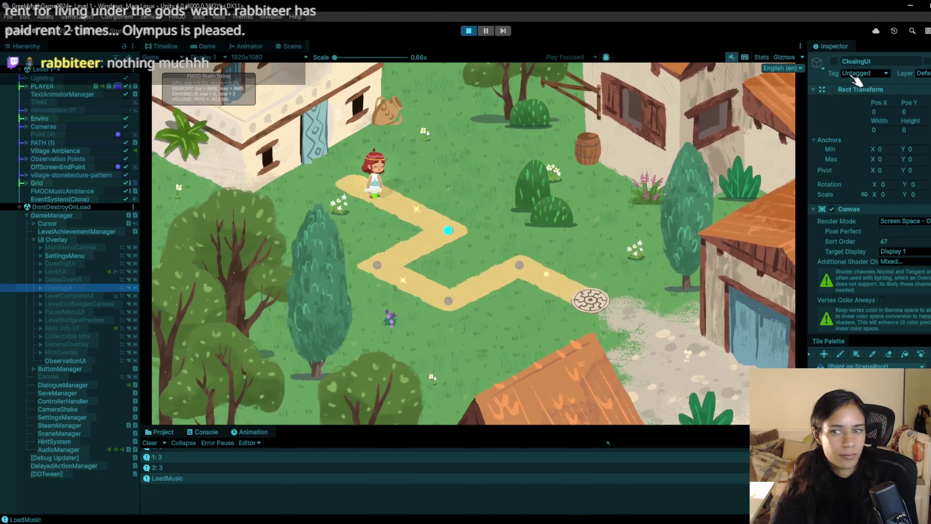
{"action": "left_click", "coordinate": [834, 61]}
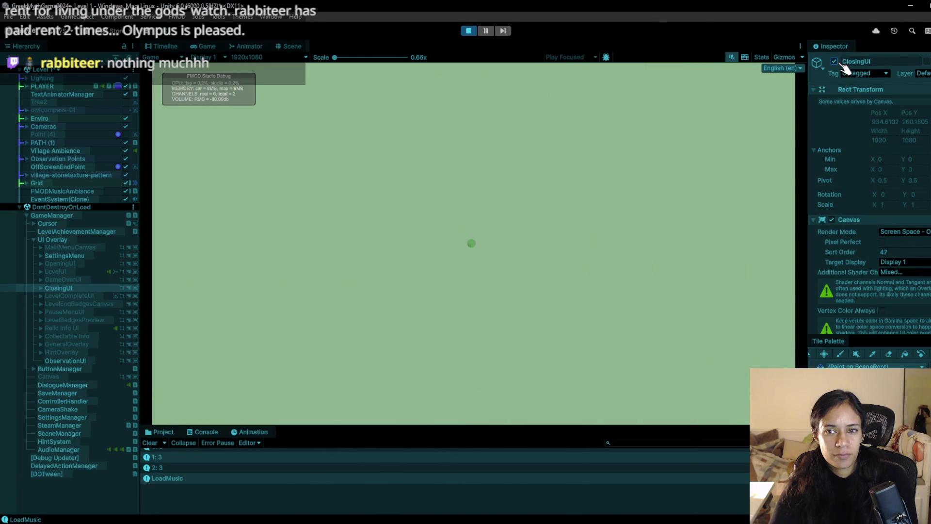
{"action": "left_click", "coordinate": [834, 62]}
{"action": "key", "text": "alt+Tab"}
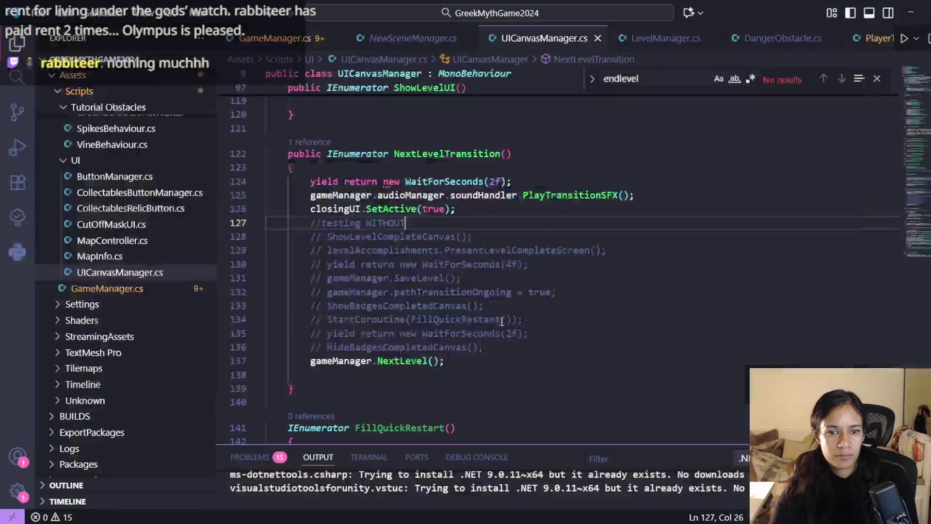
Uncomment 'yield return new WaitForSeconds(2f);' on line 135 and return to Unity to recompile.
{"action": "left_click", "coordinate": [456, 208]}
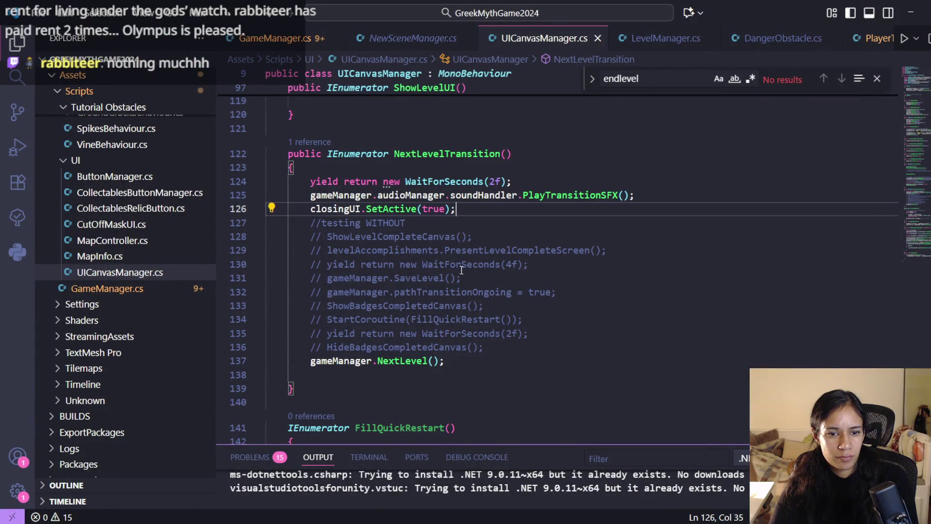
{"action": "left_click", "coordinate": [473, 334]}
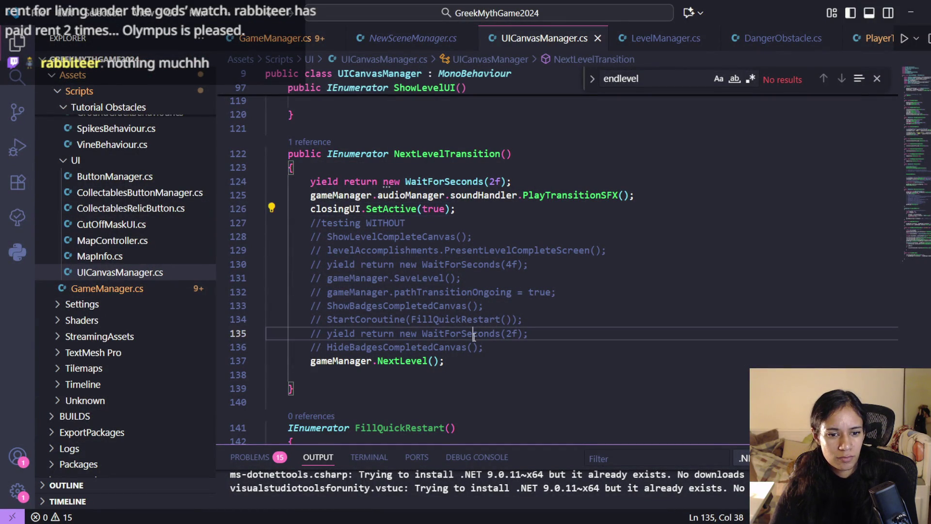
{"action": "key", "text": "ctrl+slash"}
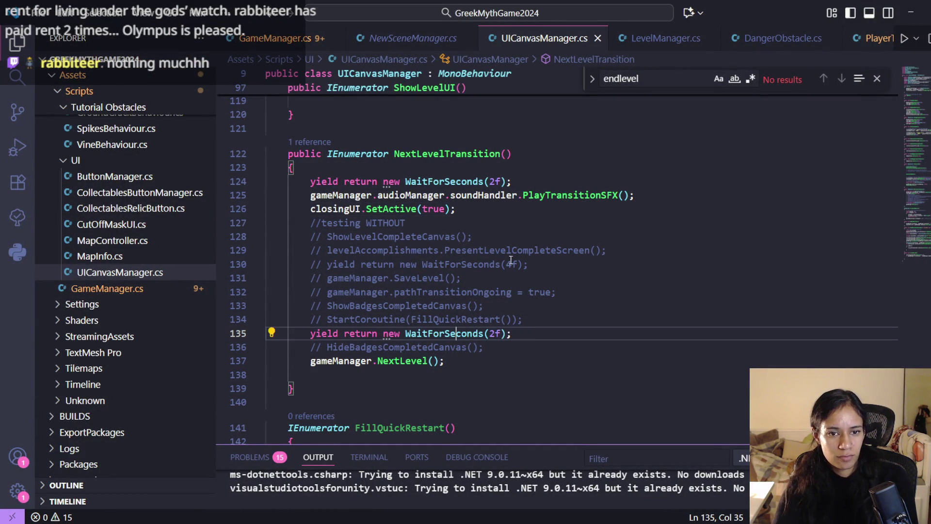
{"action": "key", "text": "alt+Tab"}
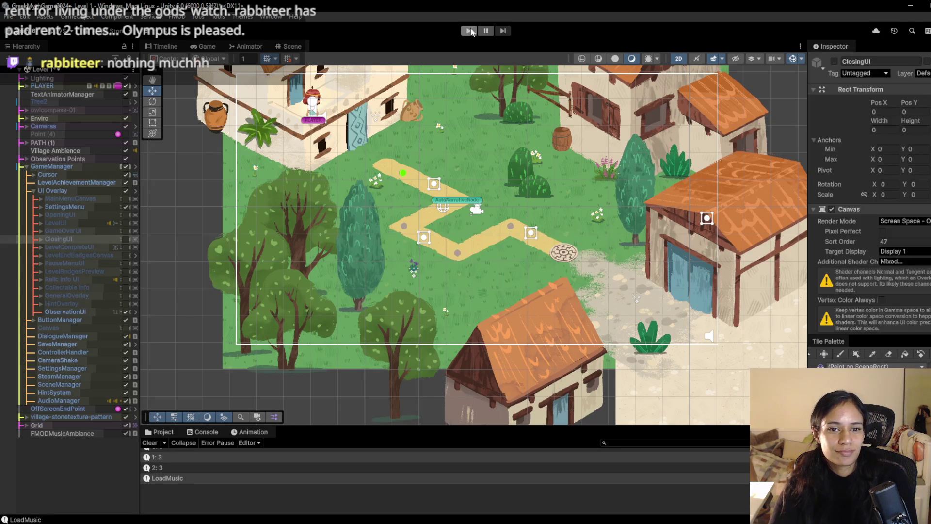
Play Level 1, walking Sophia to the round stone plate to watch the green wipe into Level 2, then stop.
{"action": "left_click", "coordinate": [479, 33]}
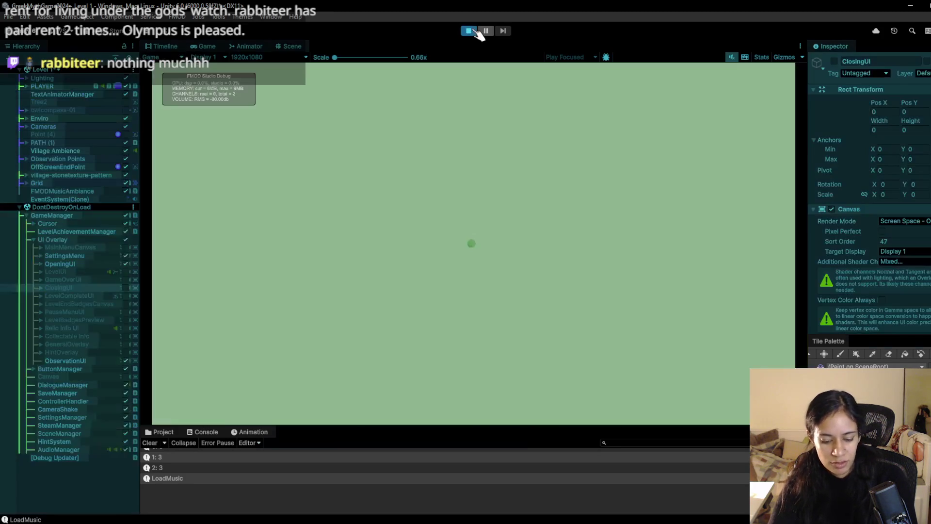
{"action": "left_click", "coordinate": [455, 223]}
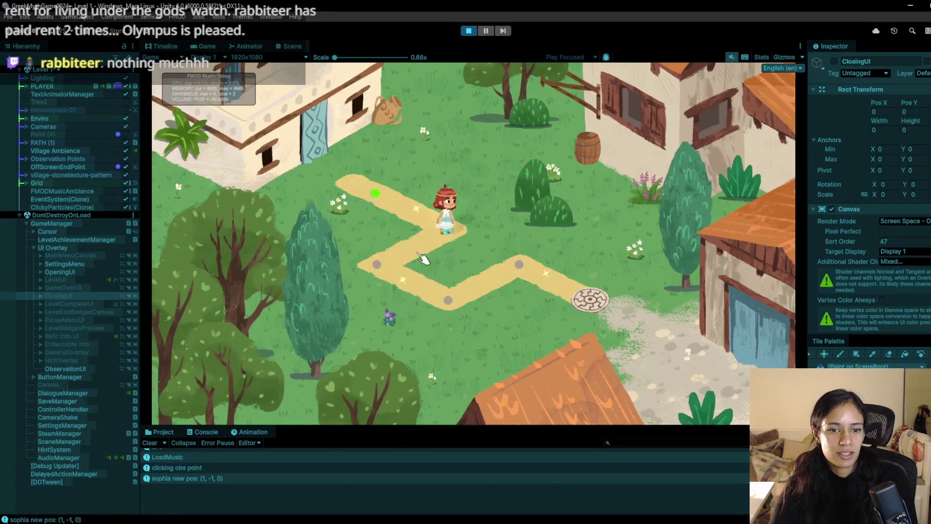
{"action": "left_click", "coordinate": [444, 296]}
{"action": "left_click", "coordinate": [590, 305]}
{"action": "key", "text": "Right"}
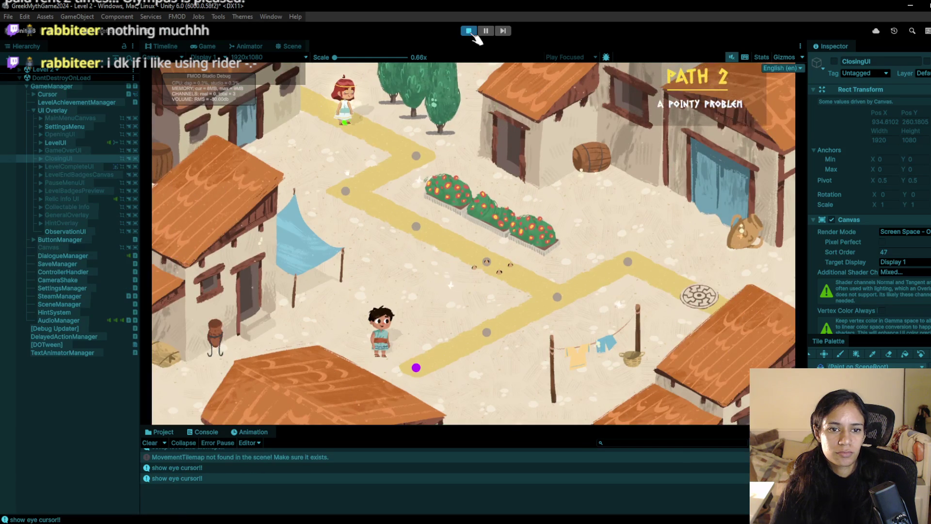
{"action": "left_click", "coordinate": [469, 31]}
Change line 135's final wait from WaitForSeconds(2f) to WaitForSeconds(1f) and save NextLevelTransition.
{"action": "key", "text": "alt+Tab"}
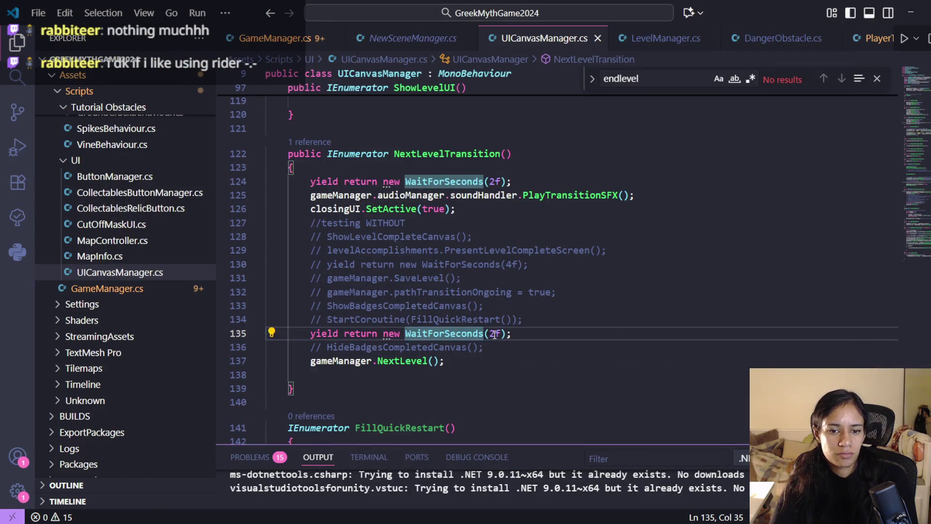
{"action": "left_click", "coordinate": [495, 334]}
{"action": "key", "text": "BackSpace"}
{"action": "type", "text": "1"}
{"action": "key", "text": "ctrl+s"}
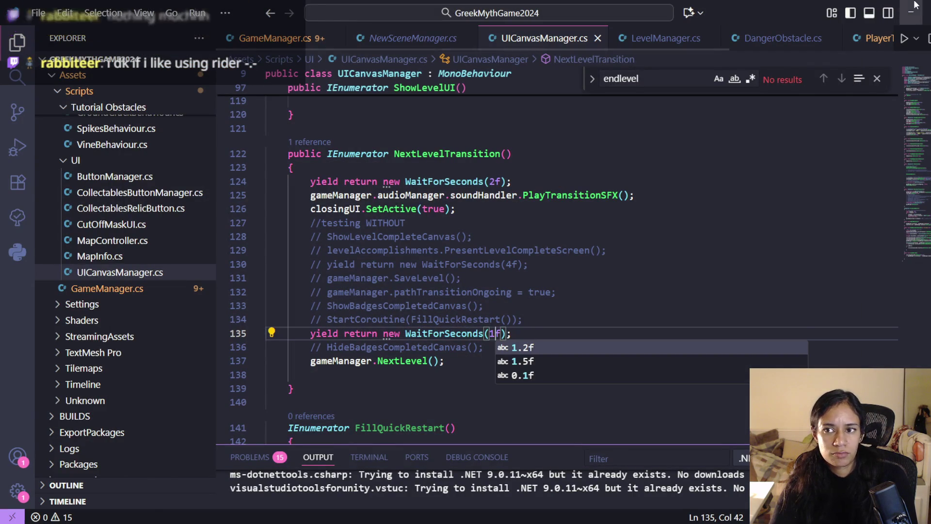
{"action": "key", "text": "alt+Tab"}
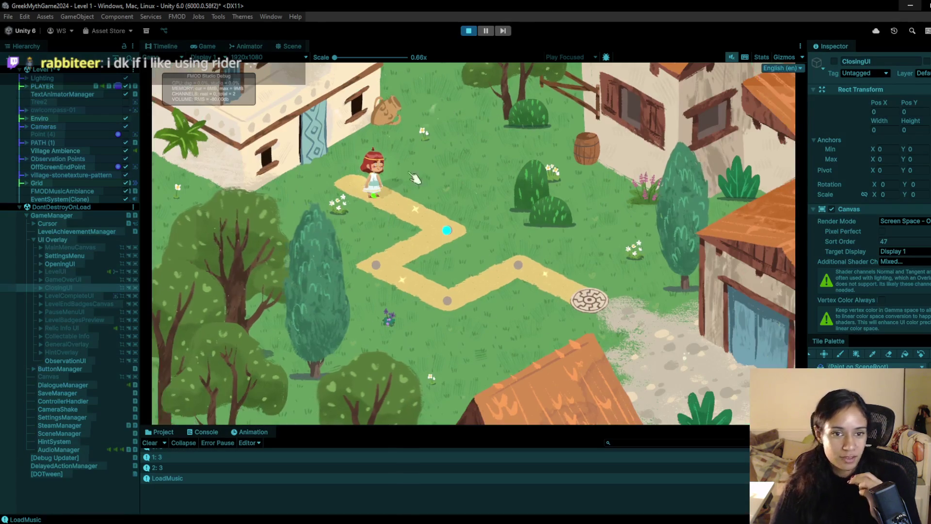
Walk Sophia along the Level 1 path points to the exit mosaic to trigger the shortened transition.
{"action": "left_click", "coordinate": [444, 213]}
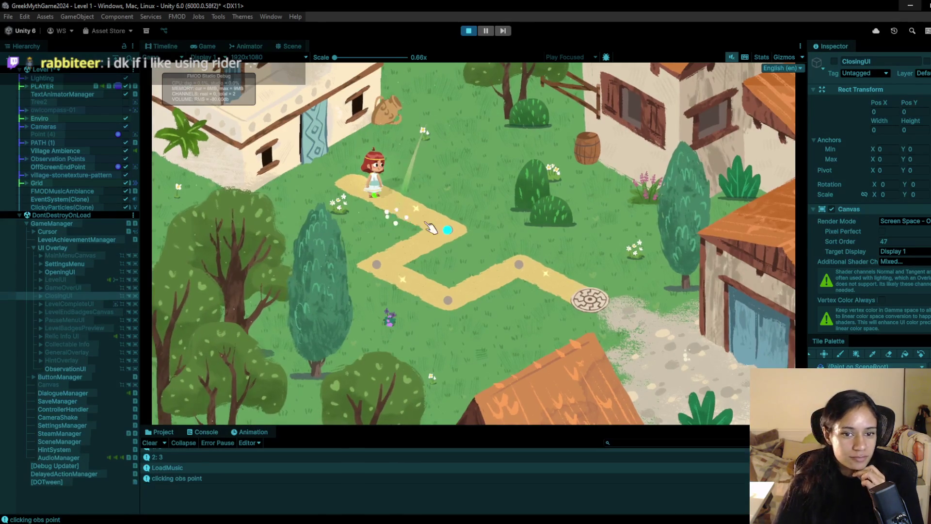
{"action": "left_click", "coordinate": [444, 212]}
{"action": "left_click", "coordinate": [388, 316]}
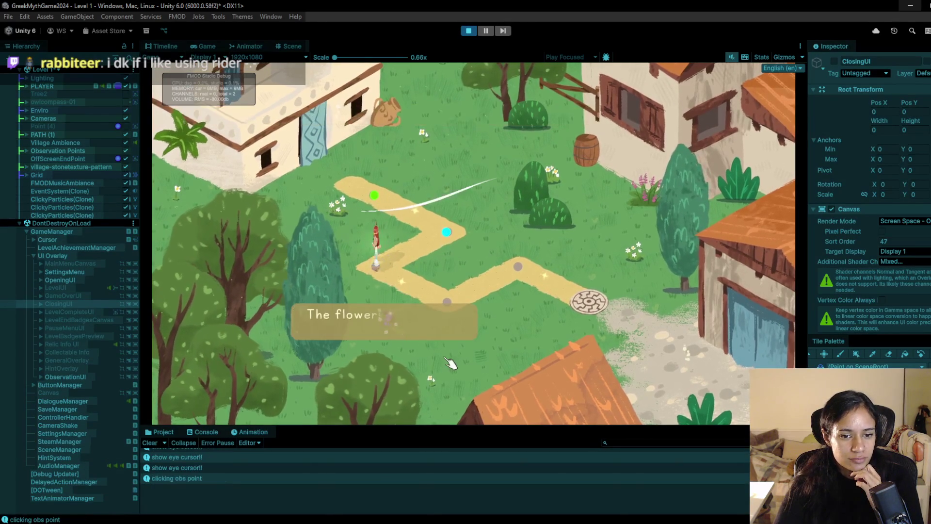
{"action": "left_click", "coordinate": [517, 264]}
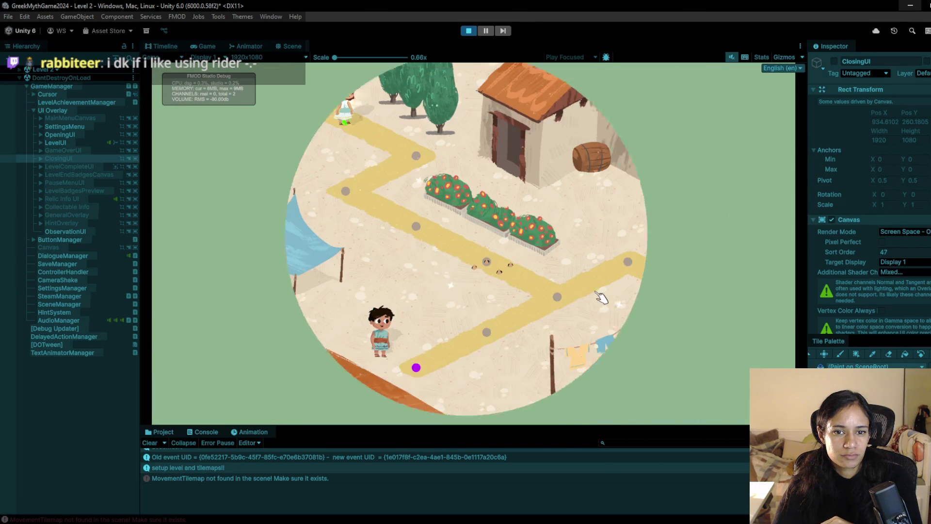
Walk Sophia through Level 2's path points past the spike posts down to Iason.
{"action": "left_click", "coordinate": [415, 152]}
{"action": "left_click", "coordinate": [344, 193]}
{"action": "left_click", "coordinate": [397, 224]}
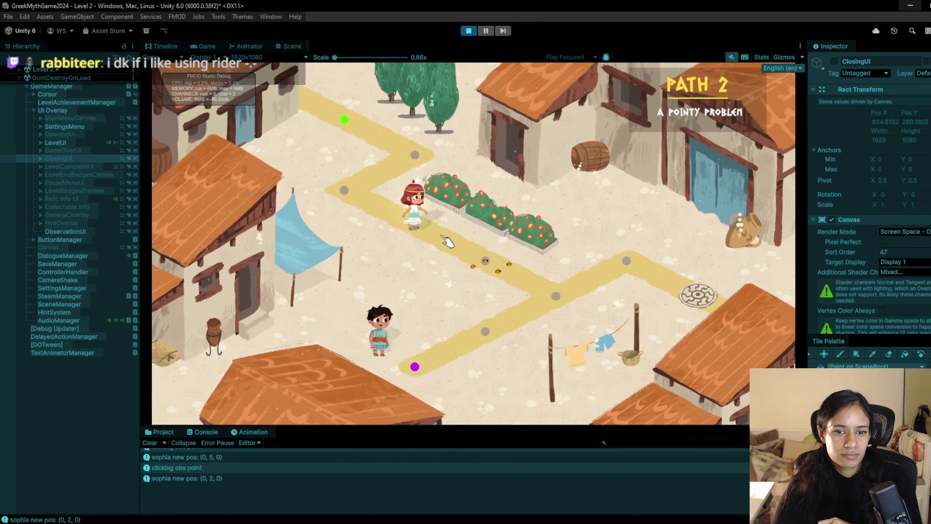
{"action": "left_click", "coordinate": [415, 227]}
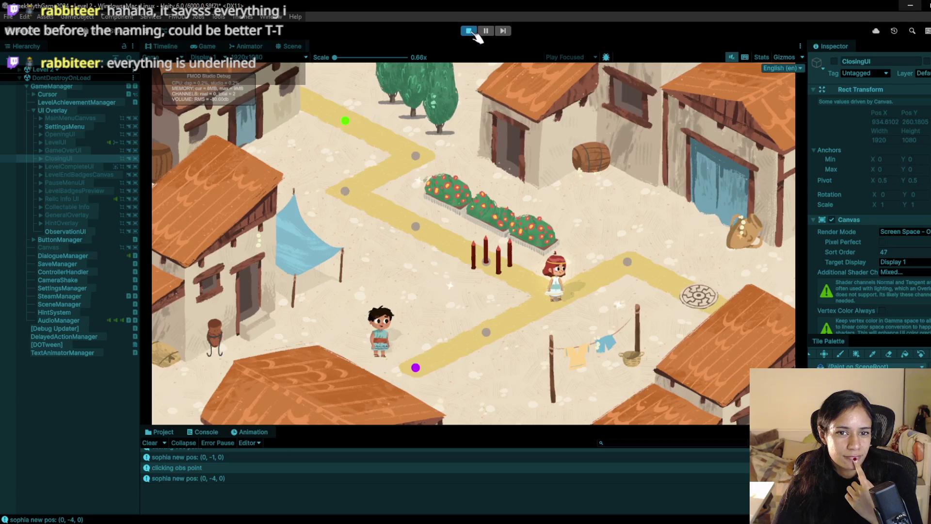
{"action": "left_click", "coordinate": [483, 342]}
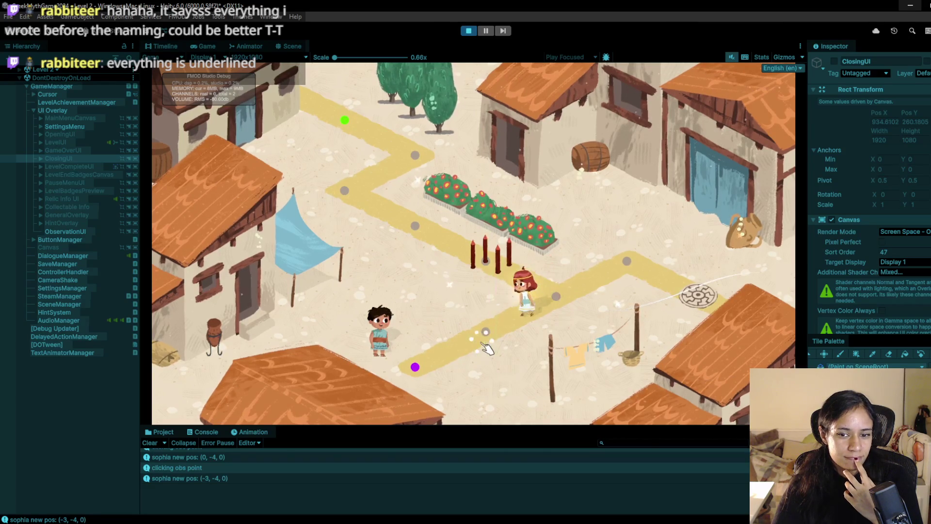
{"action": "left_click", "coordinate": [449, 359]}
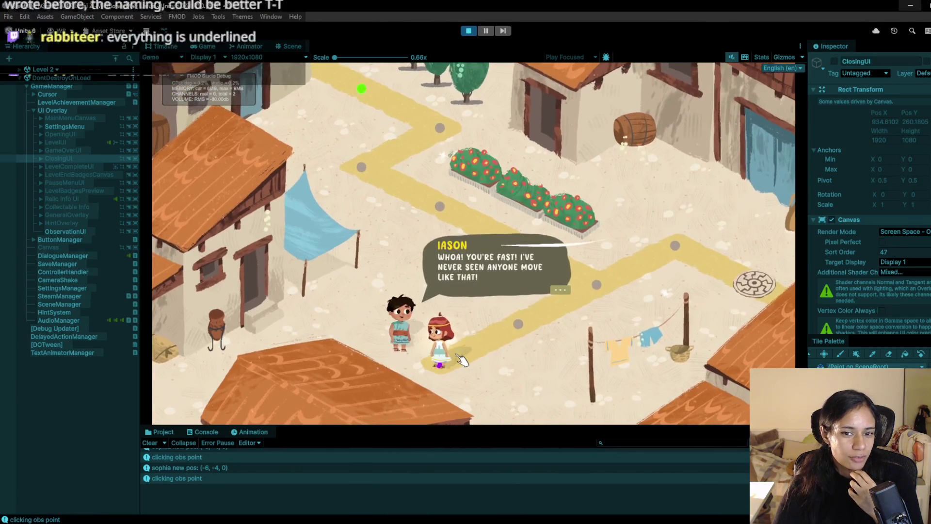
Advance Iason's badge dialogue line by line until it closes after 'Not much of a talker'.
{"action": "left_click", "coordinate": [461, 358]}
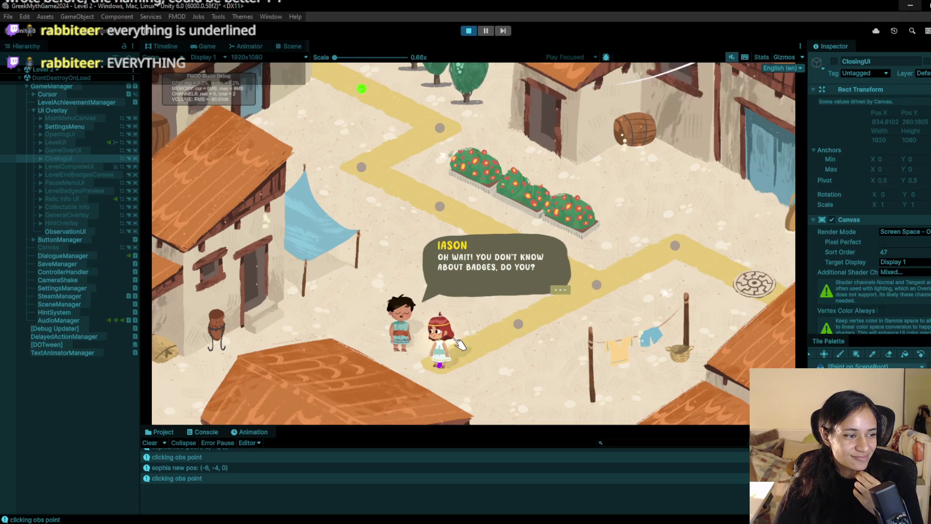
{"action": "left_click", "coordinate": [457, 343]}
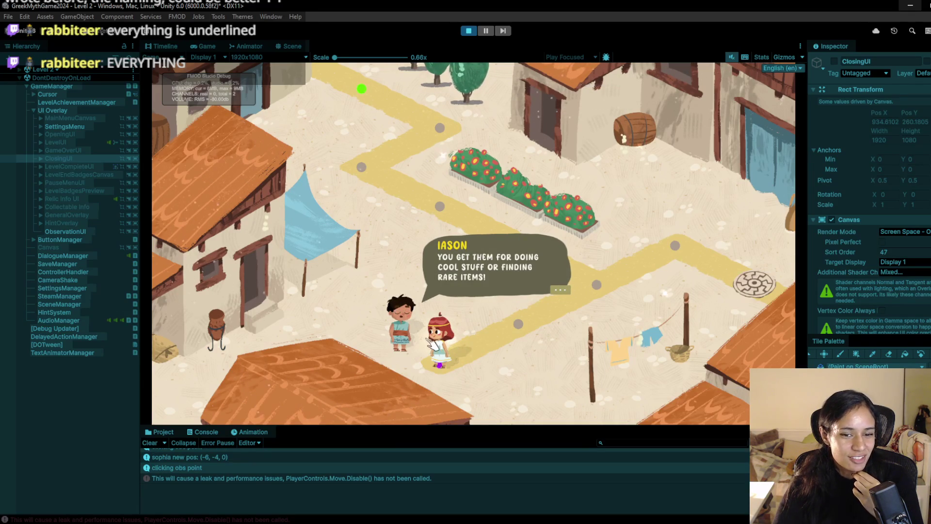
{"action": "left_click", "coordinate": [427, 341]}
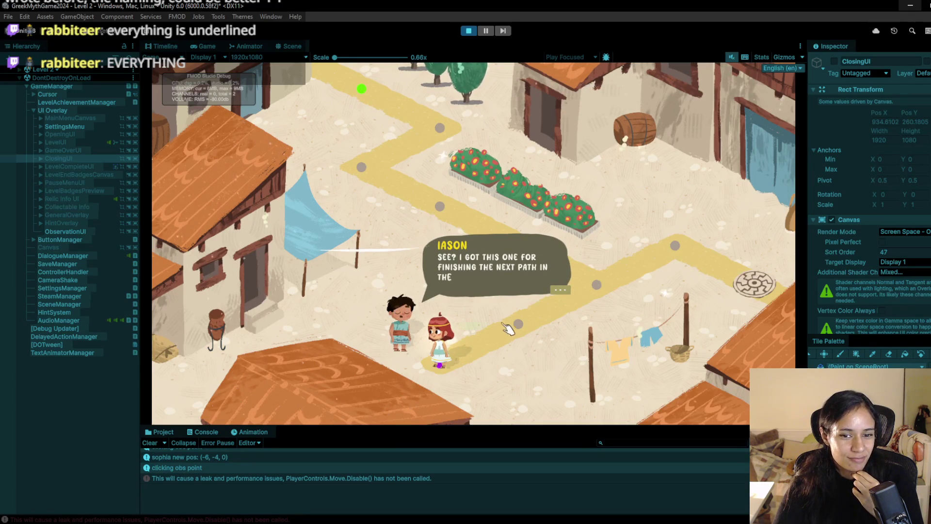
{"action": "left_click", "coordinate": [424, 336]}
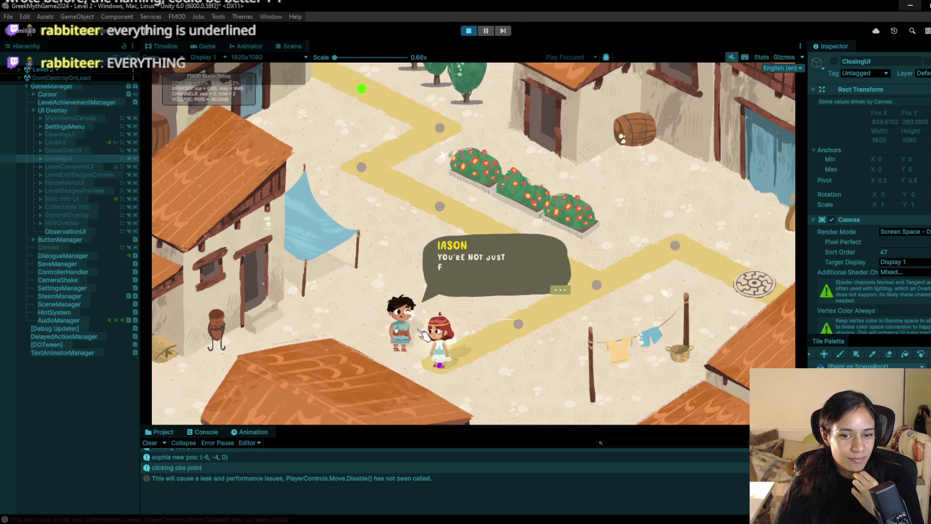
{"action": "left_click", "coordinate": [422, 333]}
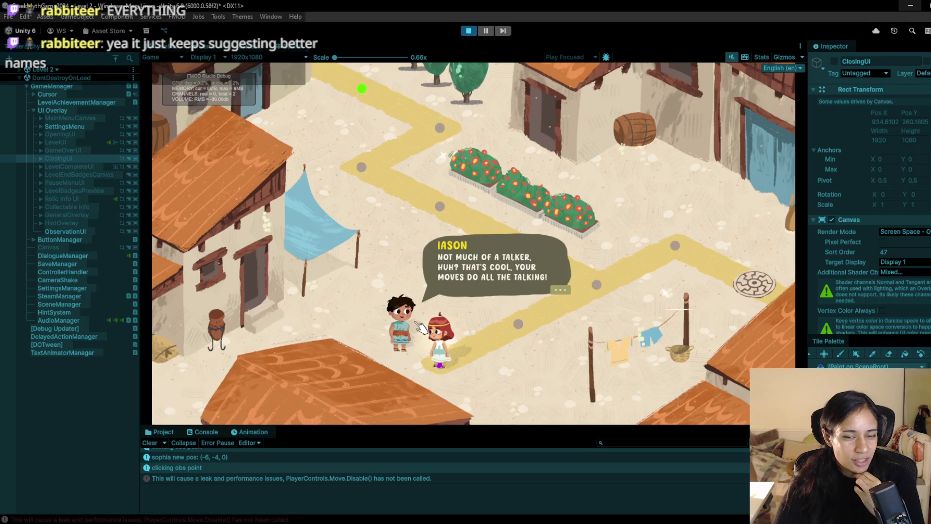
{"action": "left_click", "coordinate": [418, 322]}
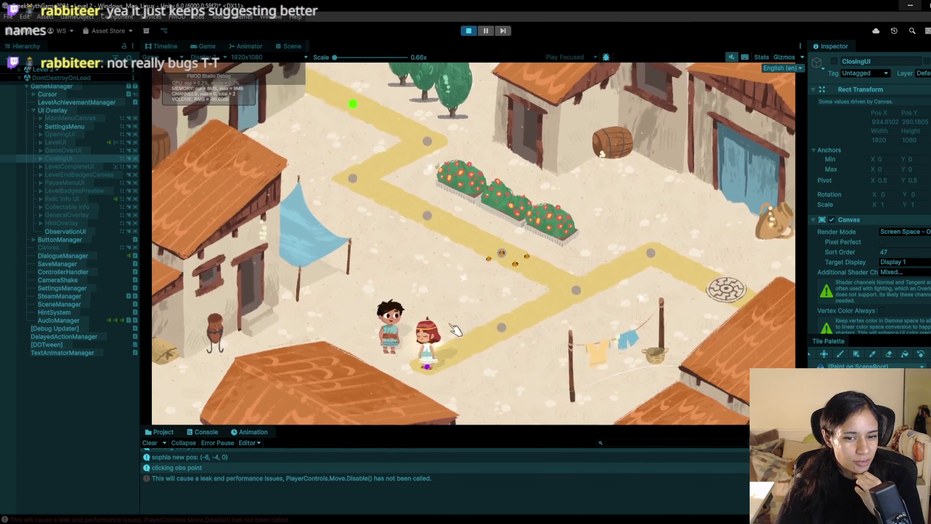
Walk Sophia past the posts to the Level 2 exit so 'Path 3 – Watch Your Step' loads.
{"action": "left_click", "coordinate": [493, 334]}
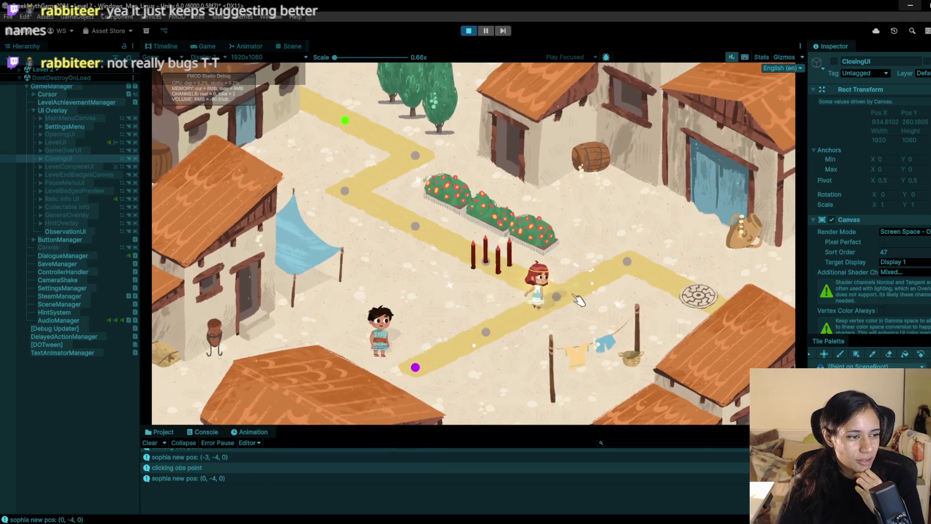
{"action": "left_click", "coordinate": [645, 257]}
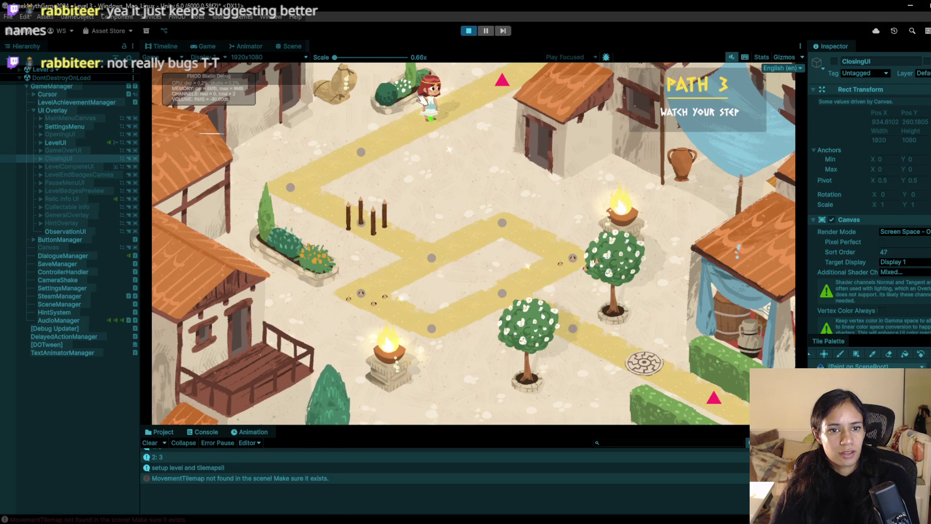
Walk Sophia through Level 3's junction and lower path, across the mosaic, out the exit marker.
{"action": "left_click", "coordinate": [378, 151]}
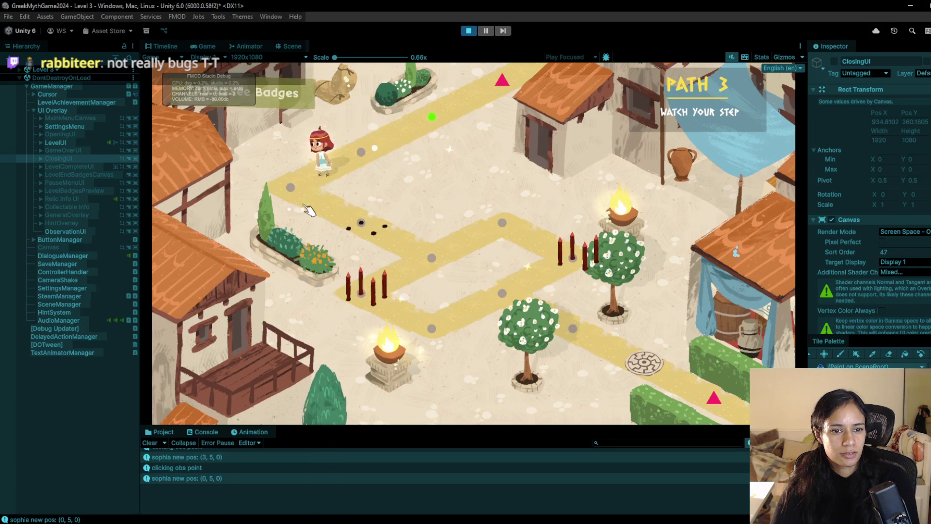
{"action": "left_click", "coordinate": [431, 257]}
{"action": "left_click", "coordinate": [503, 223]}
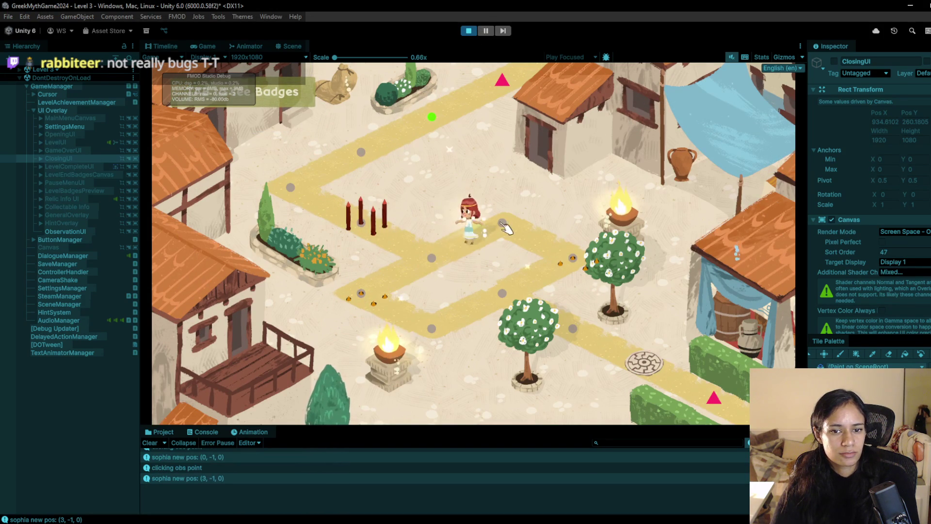
{"action": "left_click", "coordinate": [362, 293]}
{"action": "left_click", "coordinate": [432, 329]}
{"action": "left_click", "coordinate": [573, 329]}
{"action": "left_click", "coordinate": [573, 328]}
{"action": "left_click", "coordinate": [644, 363]}
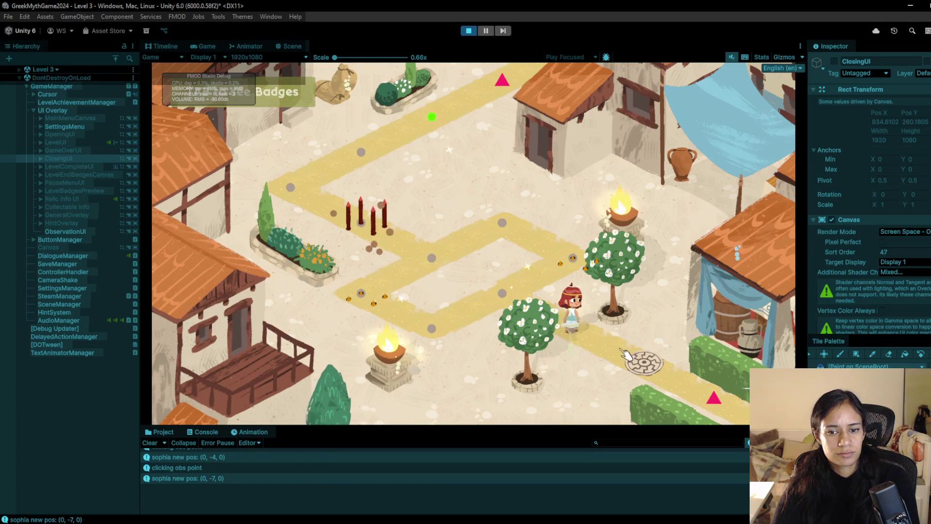
{"action": "left_click", "coordinate": [722, 400]}
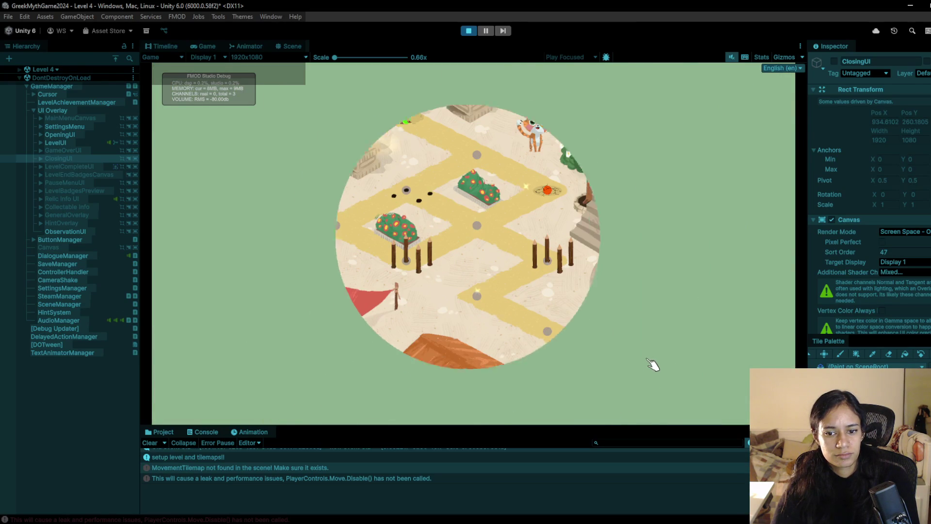
Walk Sophia a few points into Level 4 between the spikes, then stop the playtest.
{"action": "left_click", "coordinate": [477, 154]}
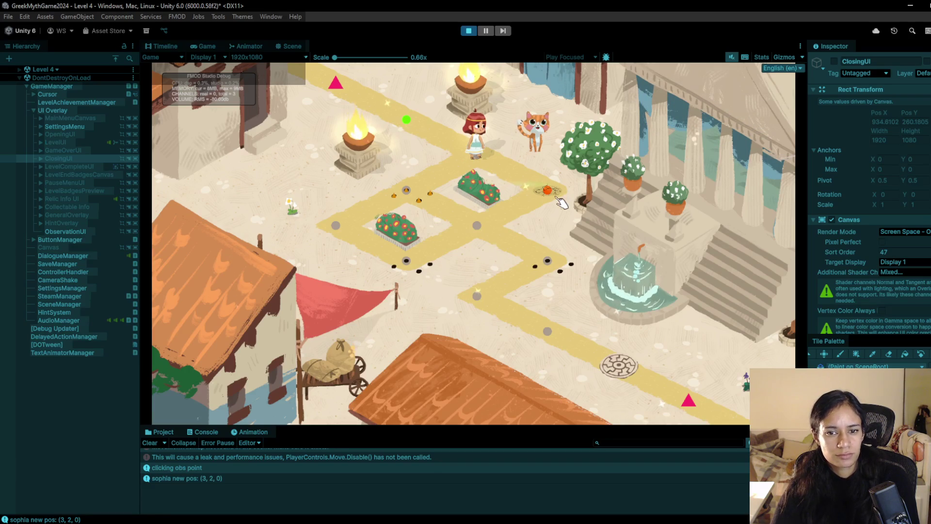
{"action": "left_click", "coordinate": [554, 198]}
{"action": "left_click", "coordinate": [483, 229]}
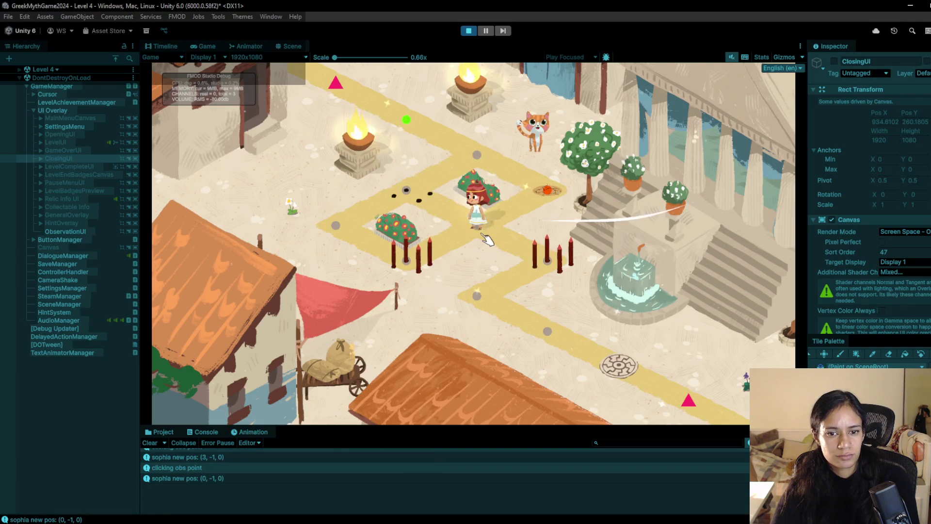
{"action": "left_click", "coordinate": [492, 228]}
{"action": "left_click", "coordinate": [541, 261]}
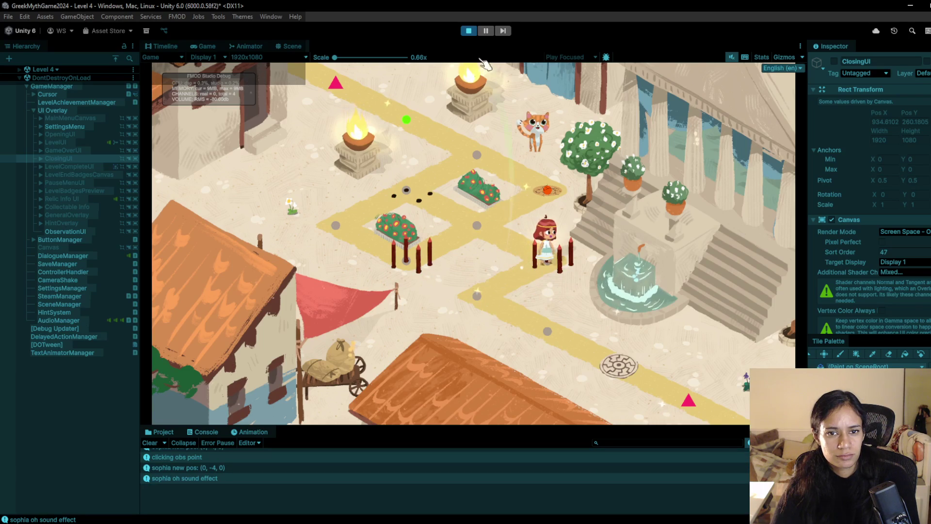
{"action": "left_click", "coordinate": [470, 31]}
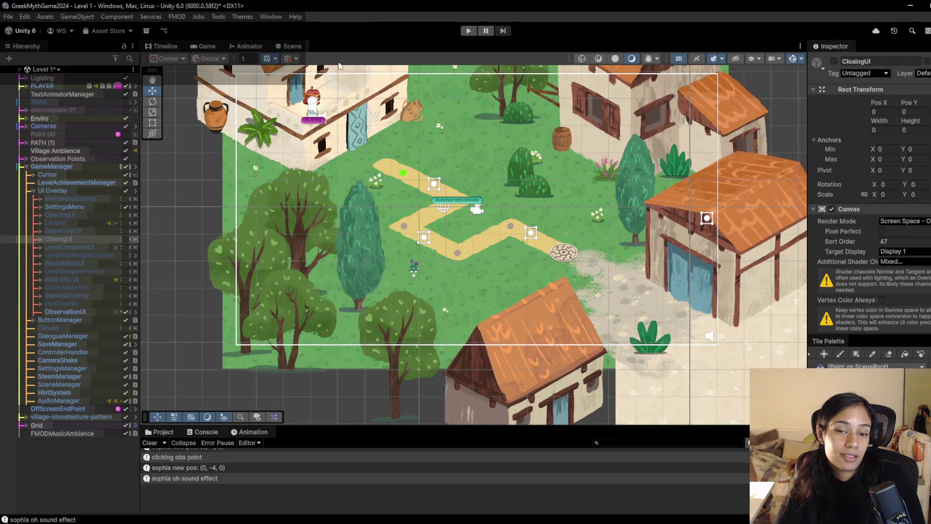
Replay Level 1 and walk Sophia down the path until her 'Tiptoe, tiptoe' line appears.
{"action": "left_click", "coordinate": [469, 32]}
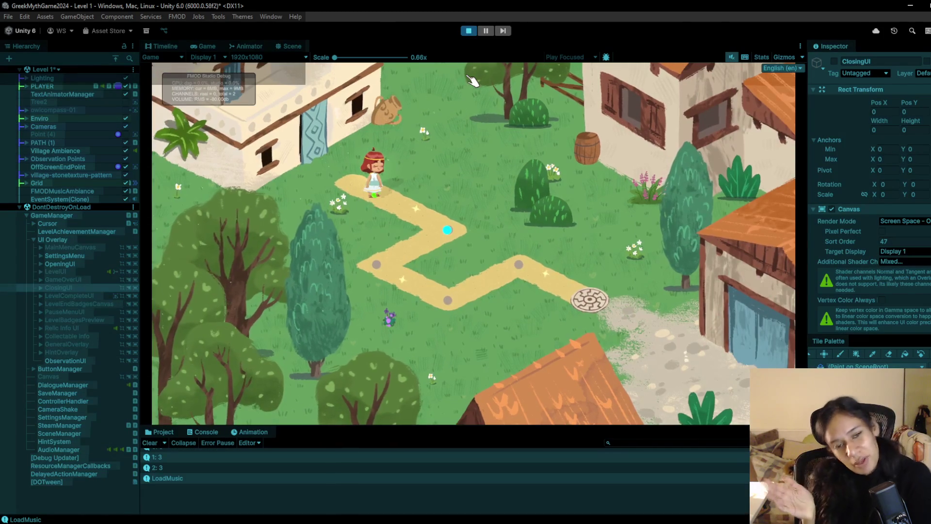
{"action": "left_click", "coordinate": [378, 265]}
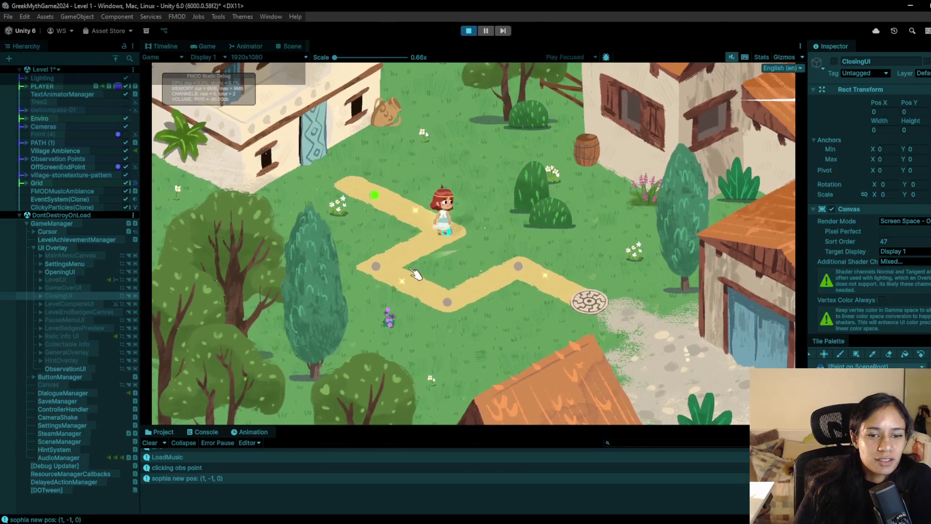
{"action": "left_click", "coordinate": [443, 302]}
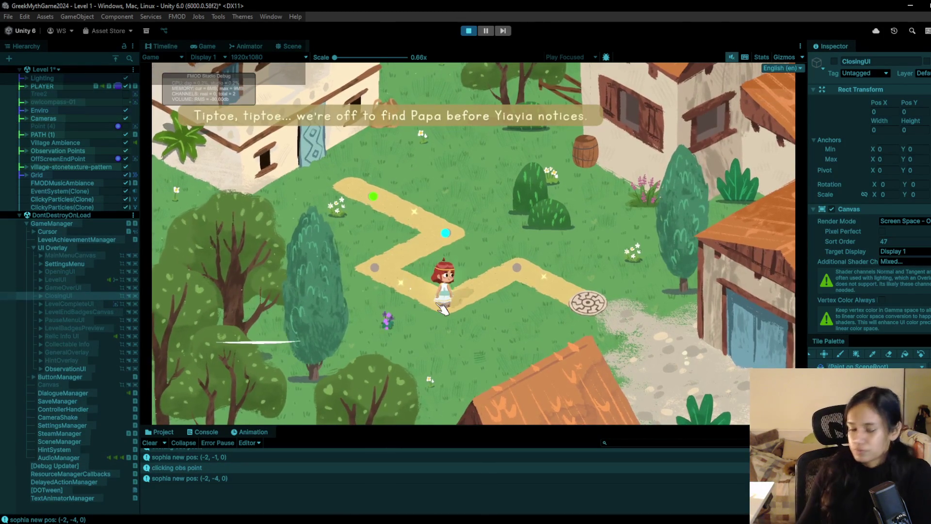
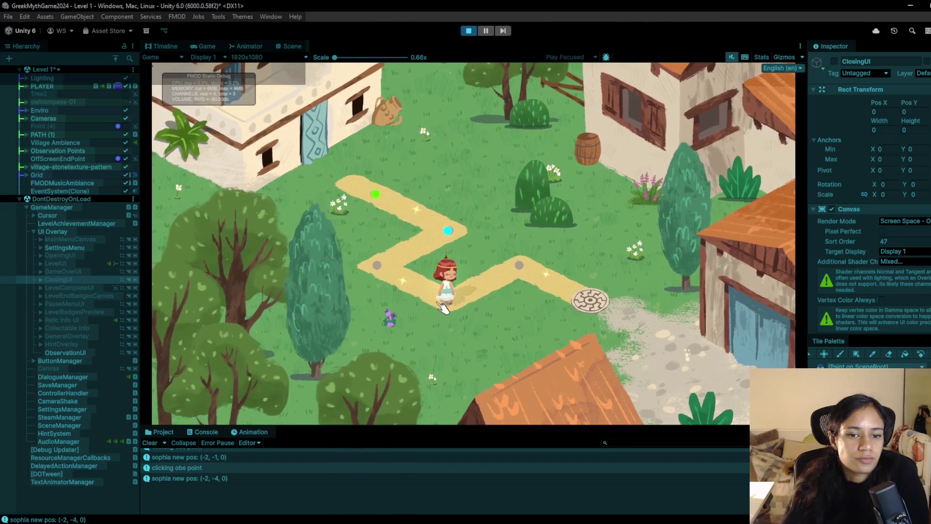
Trigger the flower observation point, walk Sophia onto the exit medallion, then stop play mode.
{"action": "left_click", "coordinate": [390, 317]}
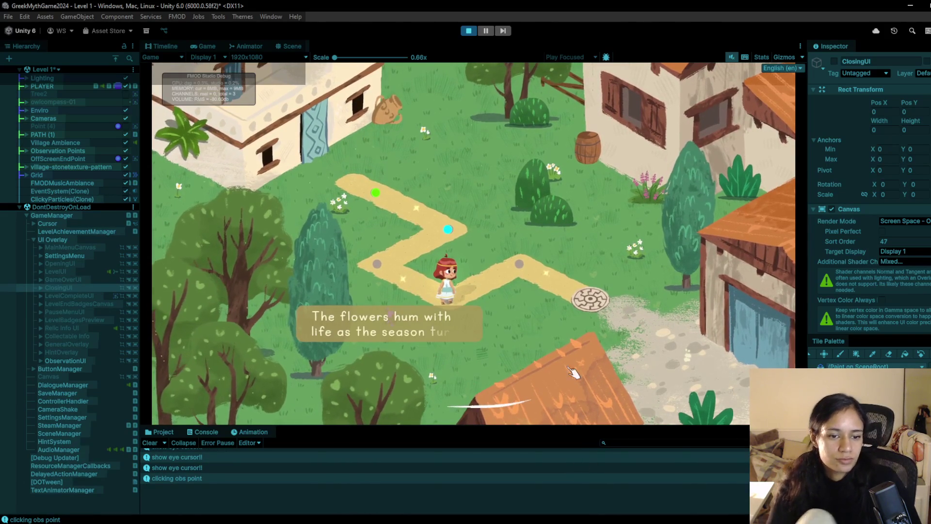
{"action": "left_click", "coordinate": [523, 257]}
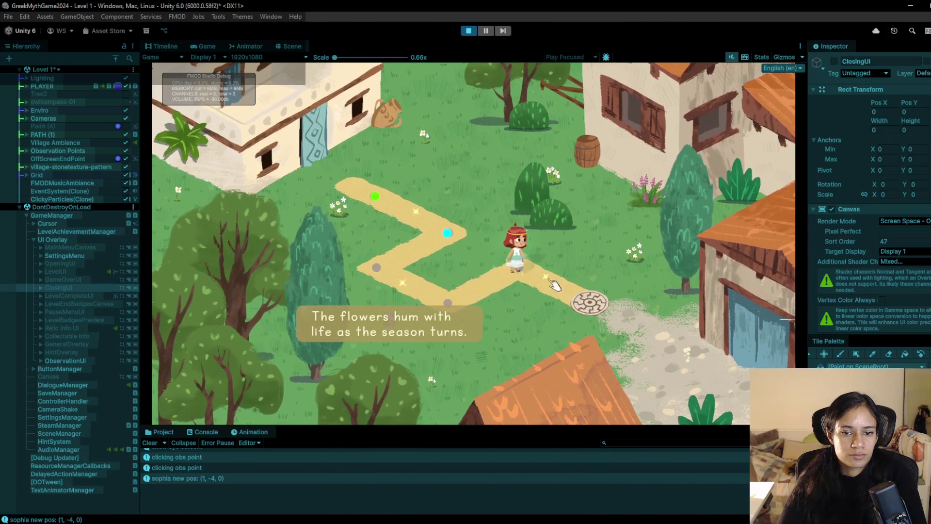
{"action": "left_click", "coordinate": [590, 303]}
{"action": "key", "text": "Right"}
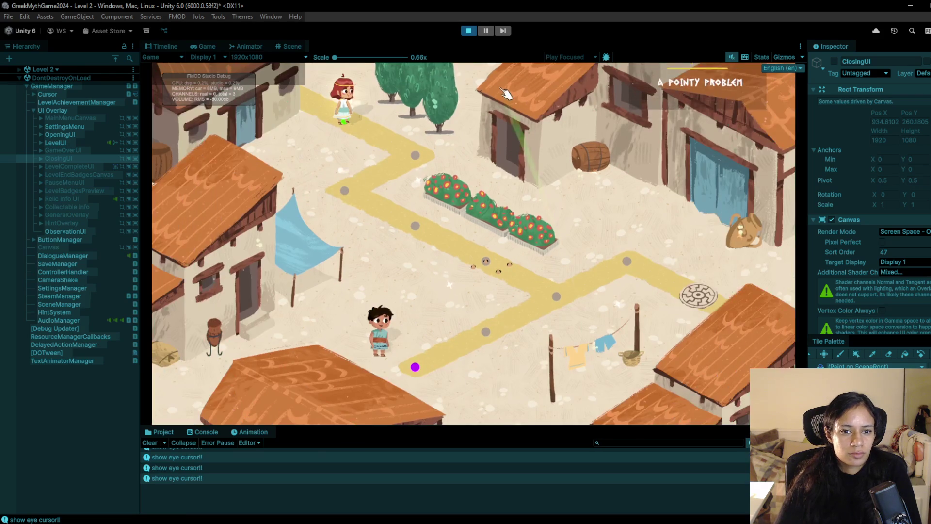
{"action": "left_click", "coordinate": [469, 31]}
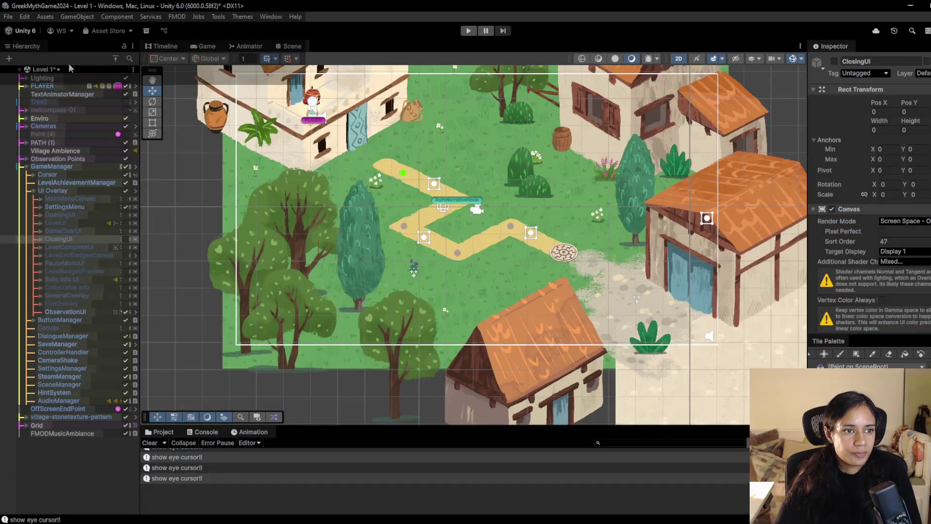
Save the Level 1 scene, run and stop the game once, then switch to the Pomofocus task list.
{"action": "key", "text": "ctrl+s"}
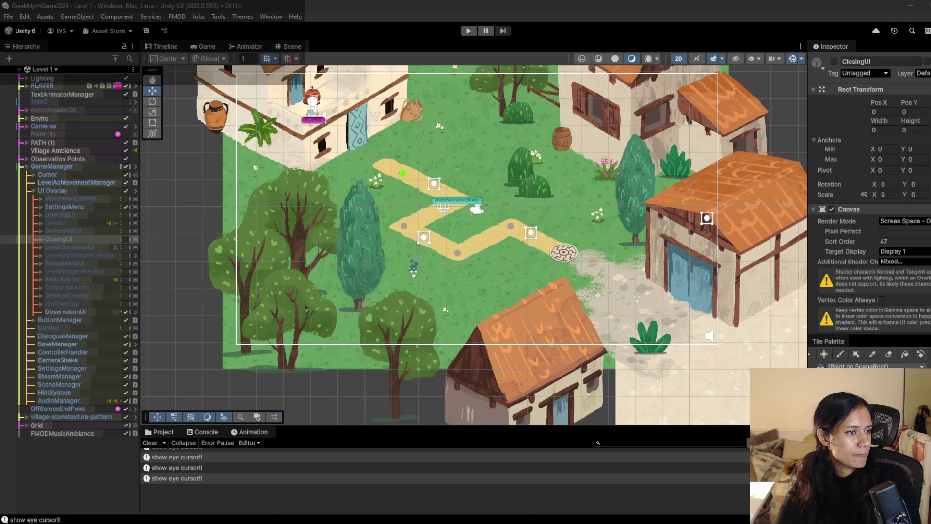
{"action": "left_click", "coordinate": [469, 30]}
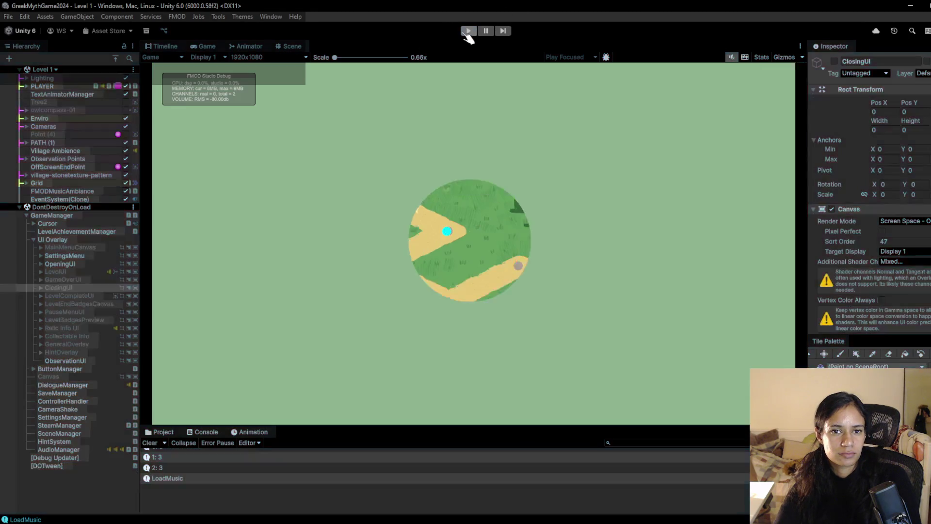
{"action": "left_click", "coordinate": [469, 31]}
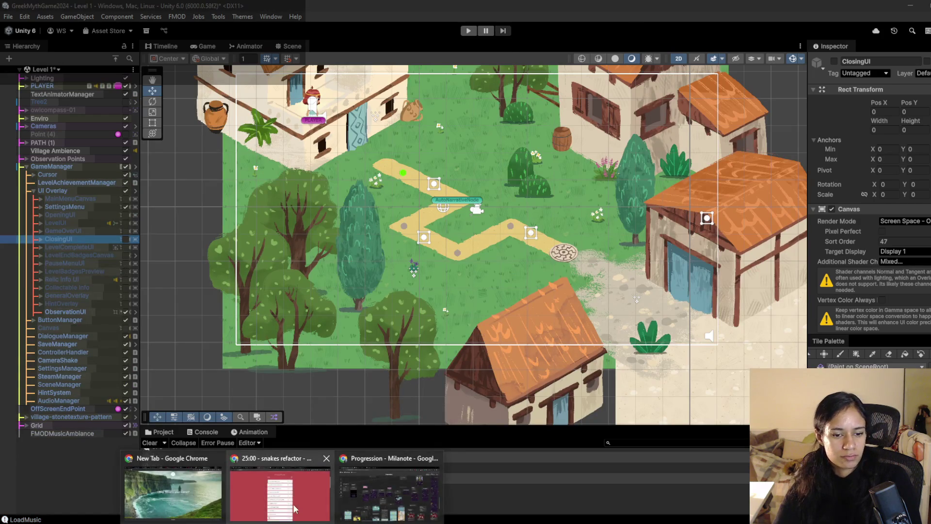
{"action": "left_click", "coordinate": [277, 505]}
Mark the level-complete task done and add the task 'Alt for level complete? necessary? level achievements mostly, and a total'.
{"action": "left_click", "coordinate": [376, 177]}
{"action": "scroll", "coordinate": [426, 457], "scroll_direction": "down", "scroll_amount": 5}
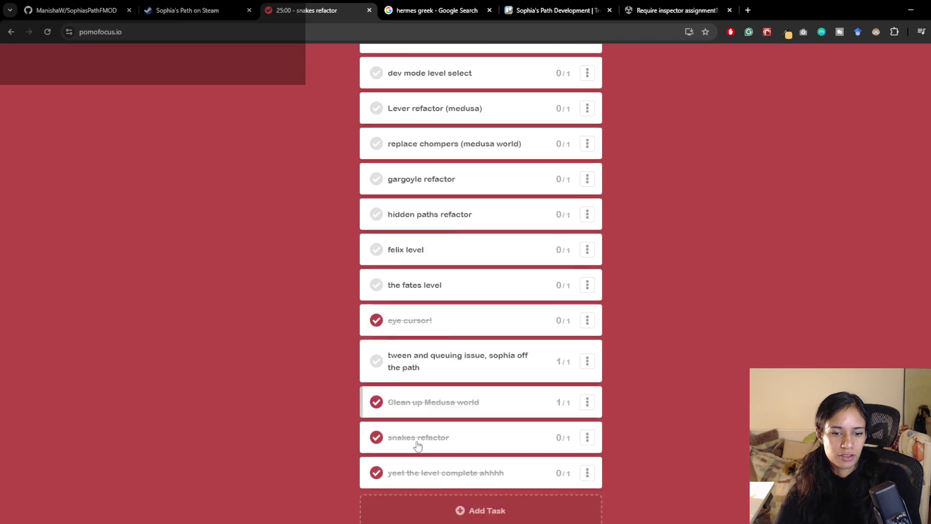
{"action": "left_click", "coordinate": [444, 399]}
{"action": "type", "text": "Alt"}
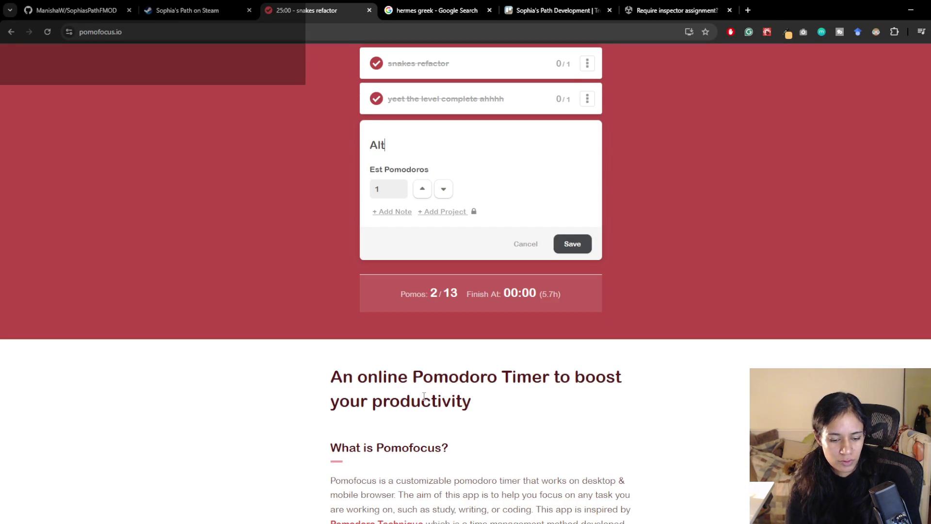
{"action": "type", "text": " for level co"}
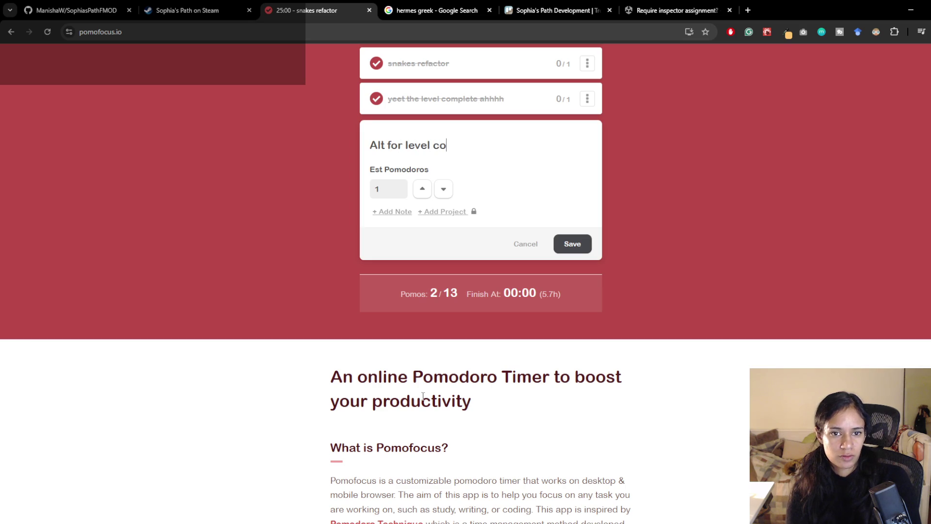
{"action": "type", "text": "mplete? necessary"}
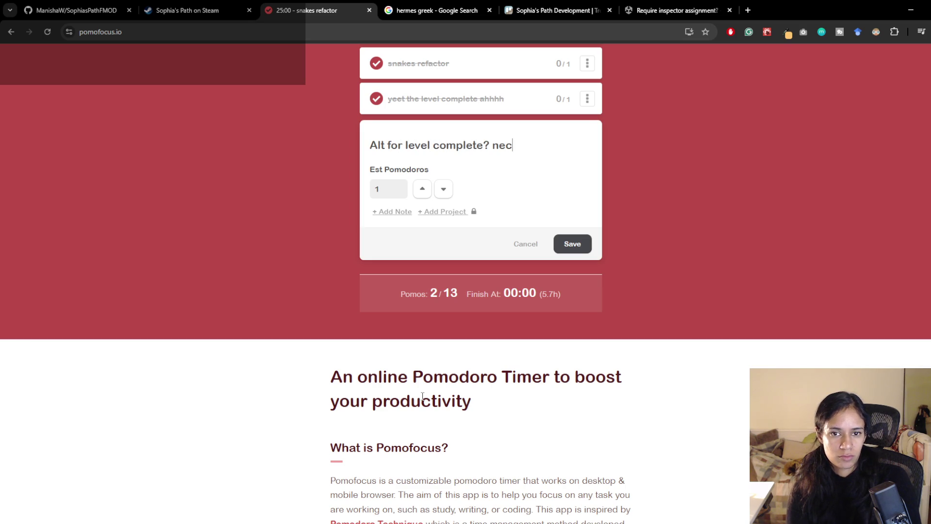
{"action": "type", "text": "? "}
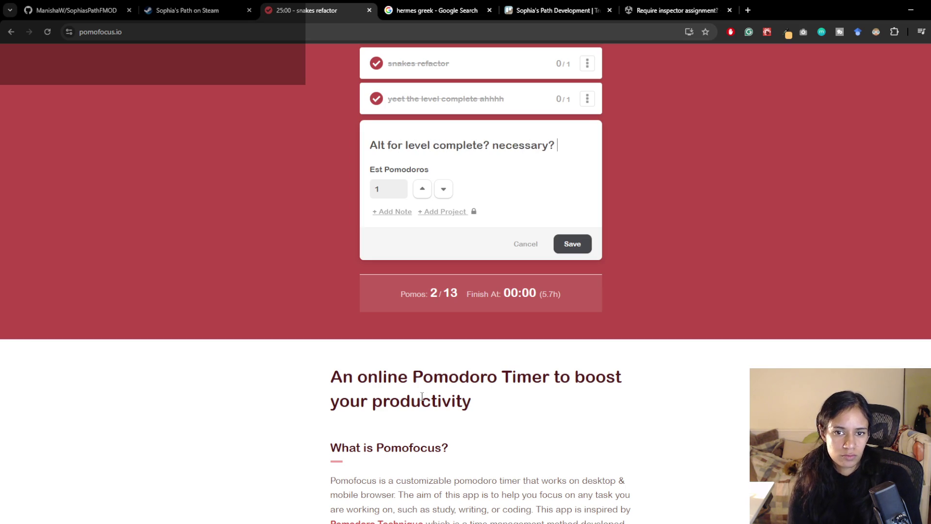
{"action": "type", "text": "level achievem"}
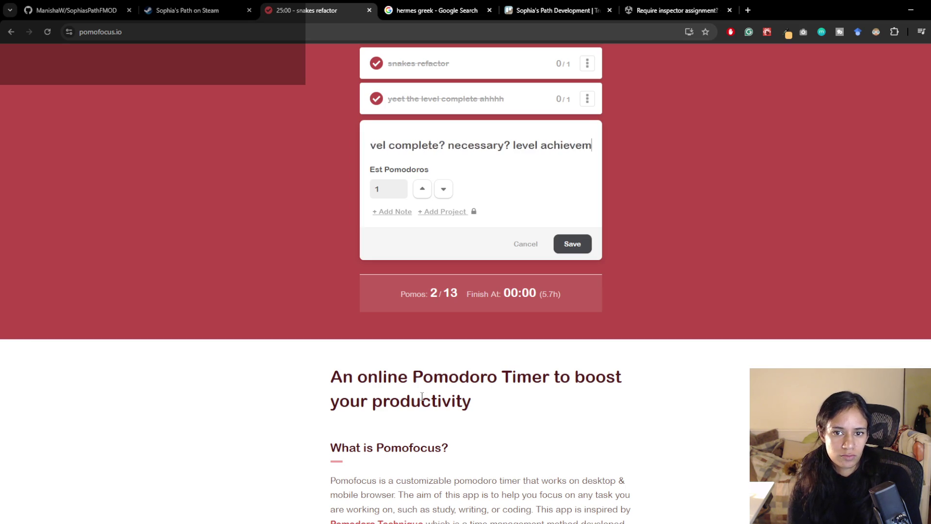
{"action": "type", "text": "ents mostly,"}
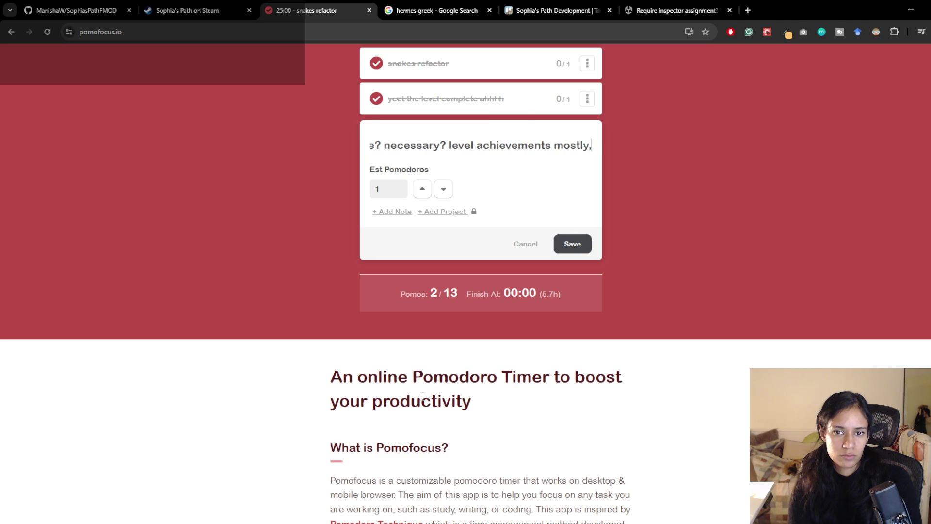
{"action": "type", "text": " and a total"}
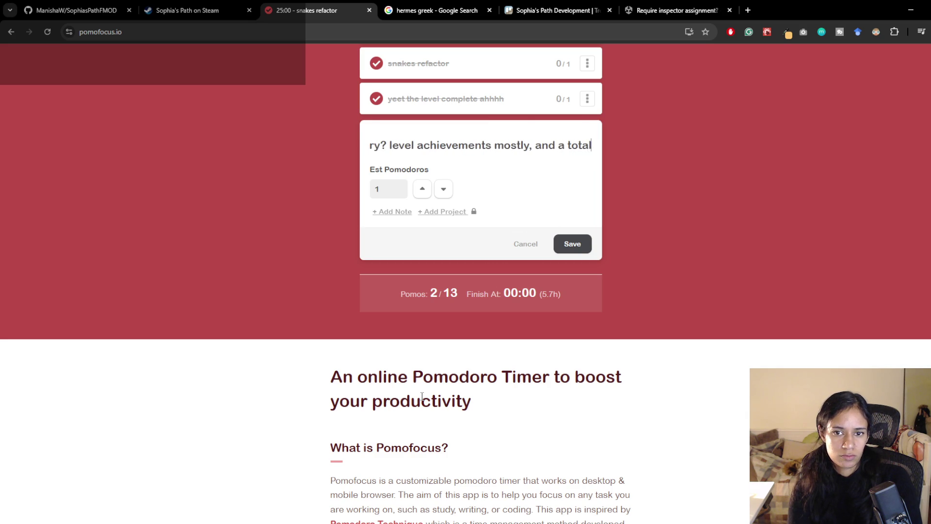
{"action": "key", "text": "Return"}
Move the new task up to sit right after 'felix level'.
{"action": "scroll", "coordinate": [421, 396], "scroll_direction": "up", "scroll_amount": 4}
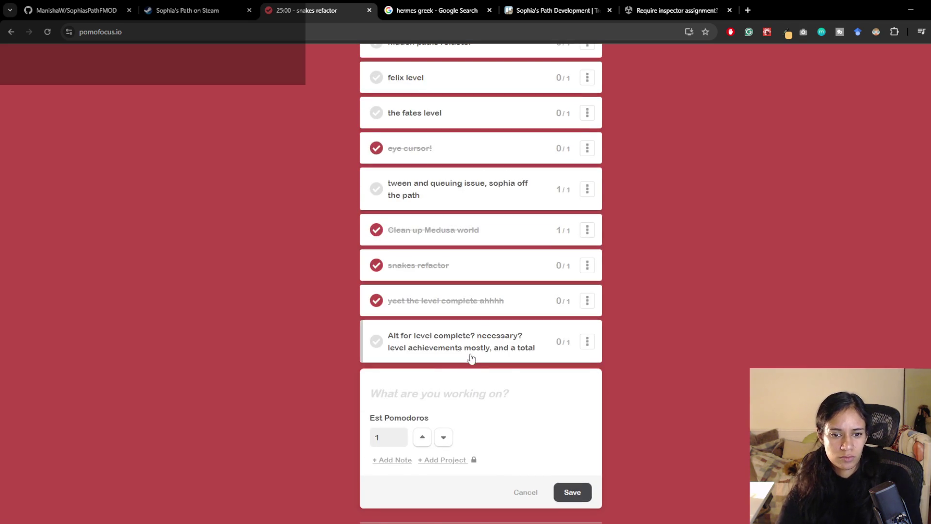
{"action": "left_click_drag", "start_coordinate": [470, 358], "coordinate": [482, 128]}
{"action": "scroll", "coordinate": [482, 128], "scroll_direction": "up", "scroll_amount": 4}
{"action": "scroll", "coordinate": [454, 338], "scroll_direction": "up", "scroll_amount": 3}
{"action": "scroll", "coordinate": [369, 301], "scroll_direction": "down", "scroll_amount": 2}
{"action": "scroll", "coordinate": [407, 253], "scroll_direction": "up", "scroll_amount": 1}
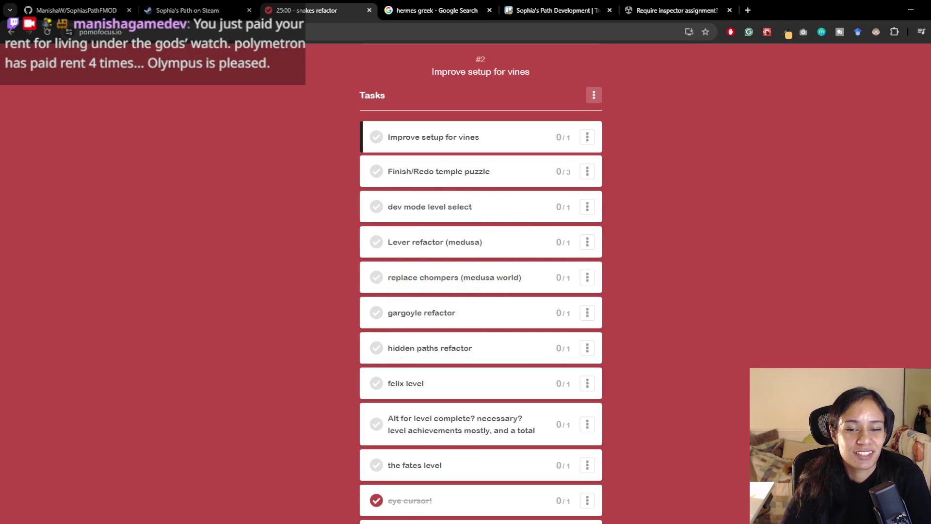
Scroll through the Pomofocus task list, then return to the Unity editor.
{"action": "scroll", "coordinate": [678, 391], "scroll_direction": "down", "scroll_amount": 1}
{"action": "scroll", "coordinate": [679, 394], "scroll_direction": "down", "scroll_amount": 3}
{"action": "scroll", "coordinate": [652, 400], "scroll_direction": "up", "scroll_amount": 5}
{"action": "scroll", "coordinate": [651, 401], "scroll_direction": "down", "scroll_amount": 3}
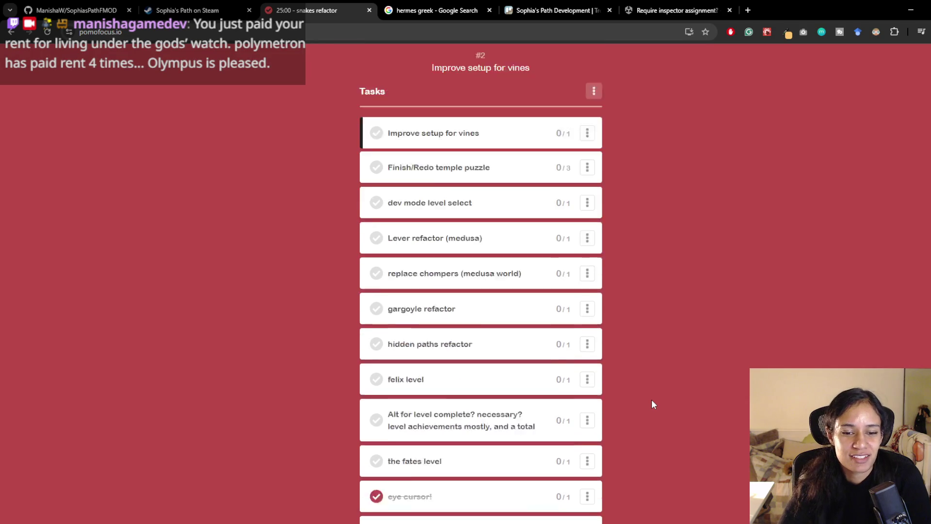
{"action": "scroll", "coordinate": [651, 400], "scroll_direction": "up", "scroll_amount": 3}
{"action": "scroll", "coordinate": [237, 372], "scroll_direction": "down", "scroll_amount": 2}
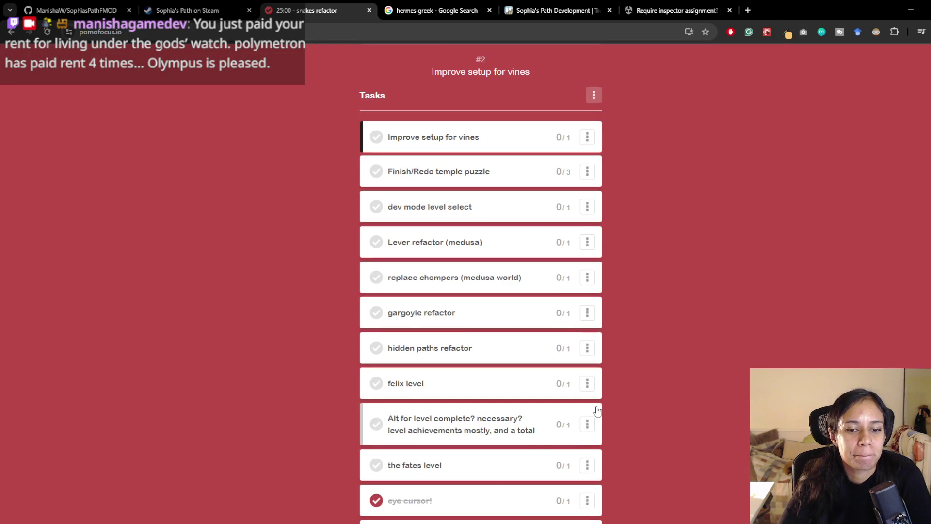
{"action": "key", "text": "alt+Tab"}
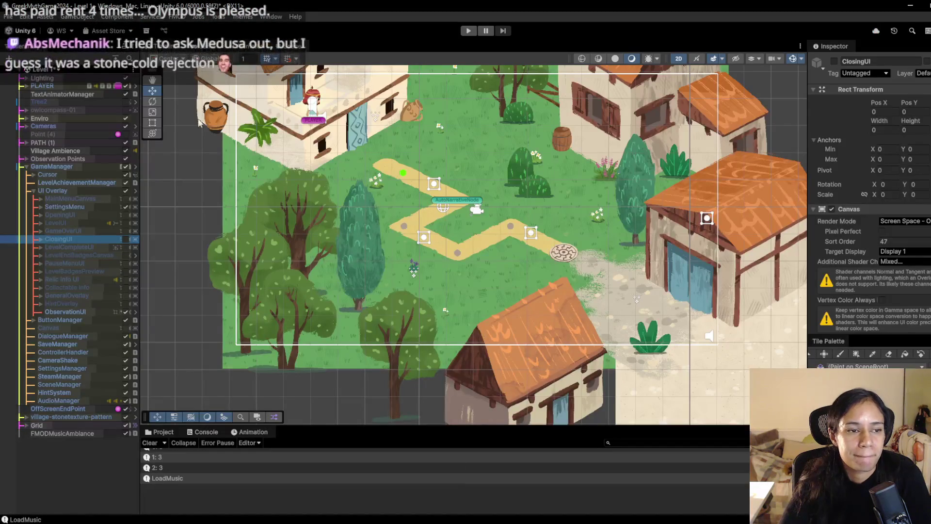
Load the Level 12 - Athena Temple scene, choosing Save for Level 1's changes.
{"action": "left_click", "coordinate": [51, 71]}
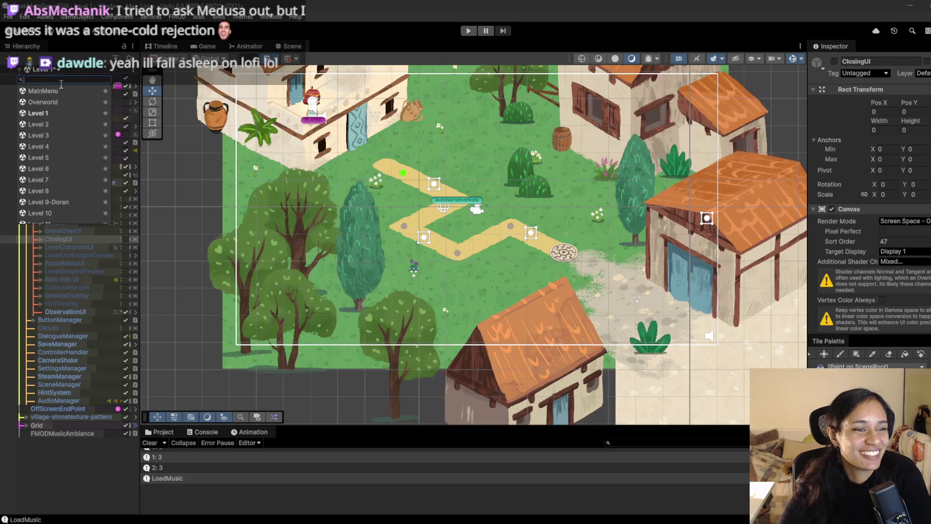
{"action": "scroll", "coordinate": [63, 138], "scroll_direction": "down", "scroll_amount": 3}
{"action": "left_click", "coordinate": [59, 205]}
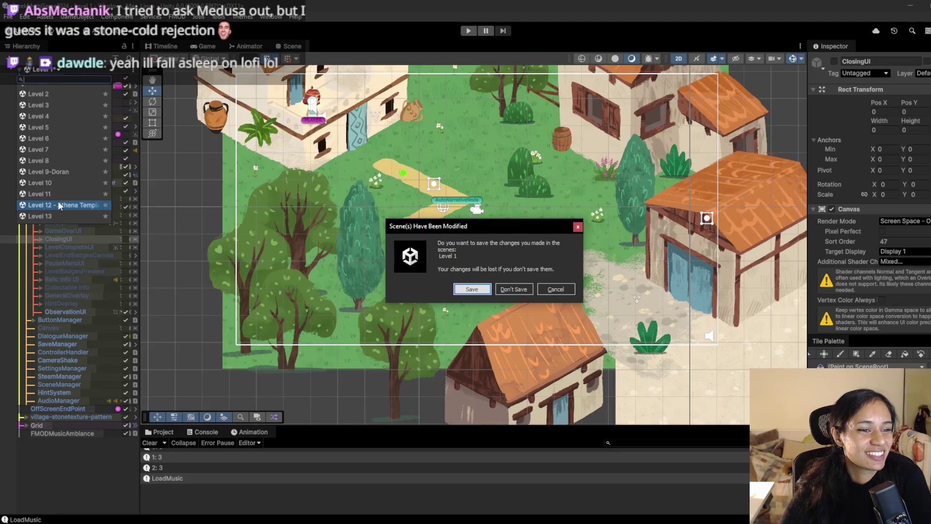
{"action": "left_click", "coordinate": [489, 288]}
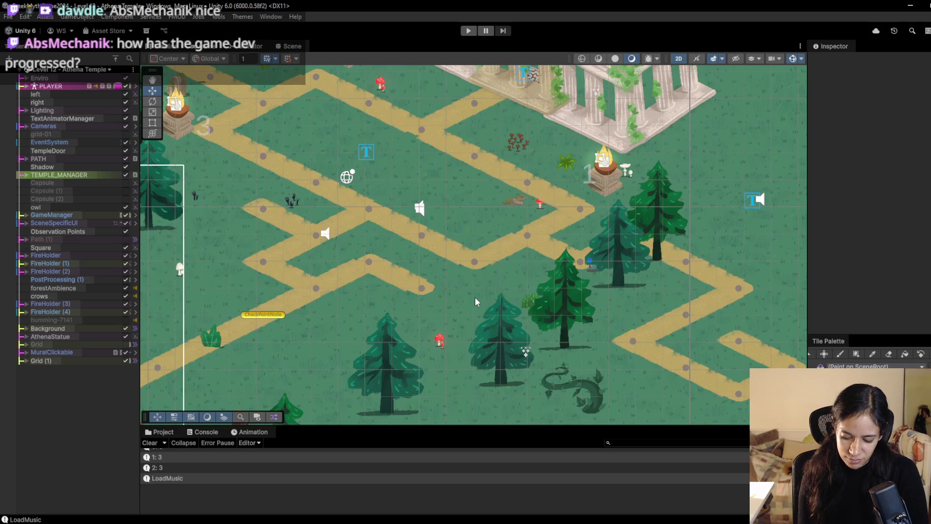
Bring the blank Untitled - Paint canvas in front of the Athena Temple scene.
{"action": "key", "text": "alt+Tab"}
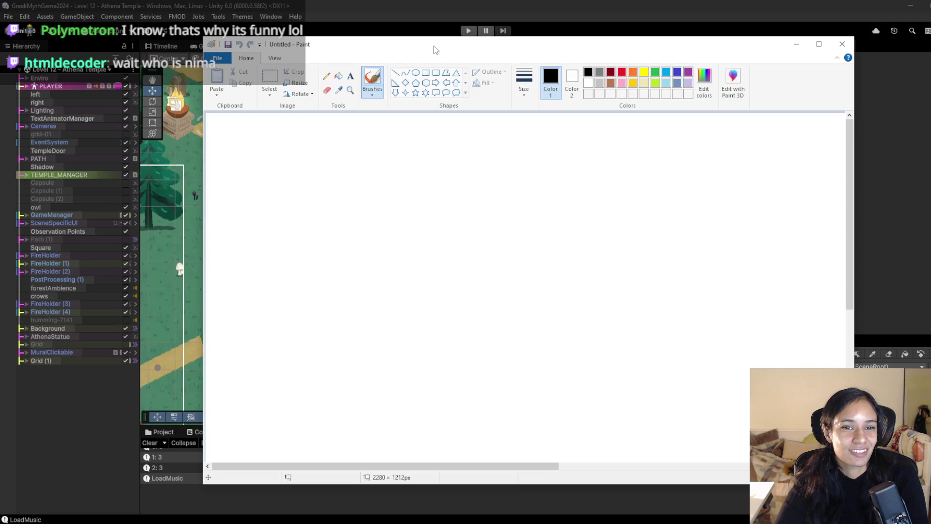
With a thicker brown brush, draw the two tall ear outlines.
{"action": "left_click", "coordinate": [524, 82]}
{"action": "left_click", "coordinate": [612, 84]}
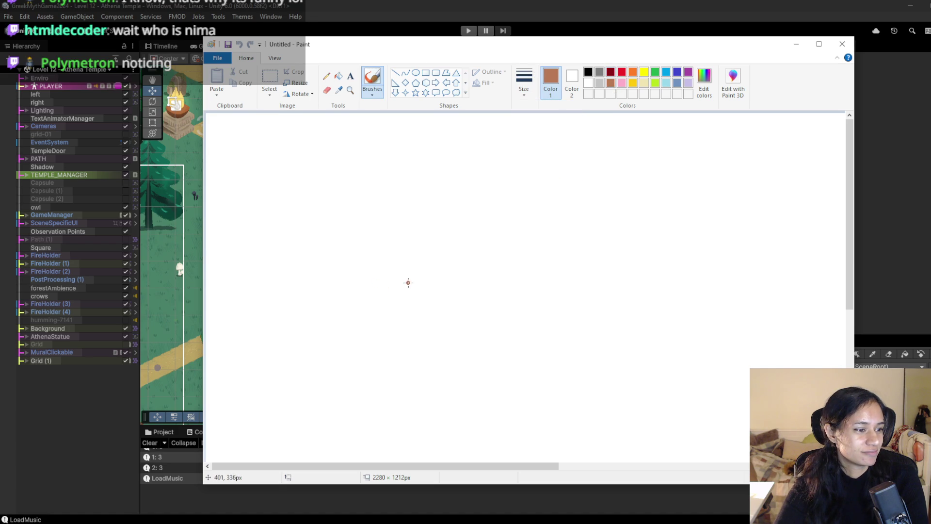
{"action": "mouse_move", "coordinate": [393, 251]}
{"action": "left_mouse_down"}
{"action": "mouse_move", "coordinate": [397, 148]}
{"action": "mouse_move", "coordinate": [447, 238]}
{"action": "left_mouse_up"}
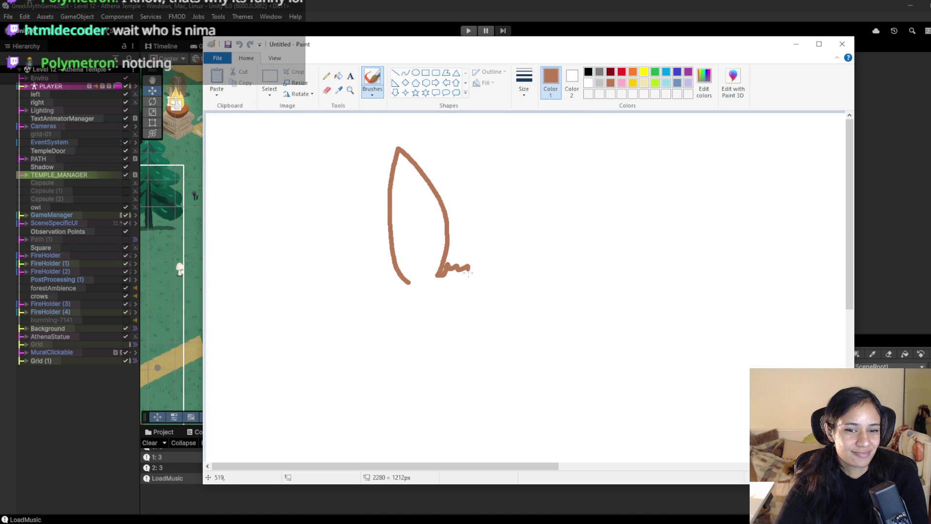
{"action": "mouse_move", "coordinate": [503, 251]}
{"action": "left_mouse_down"}
{"action": "mouse_move", "coordinate": [521, 149]}
{"action": "mouse_move", "coordinate": [542, 213]}
{"action": "mouse_move", "coordinate": [542, 290]}
{"action": "left_mouse_up"}
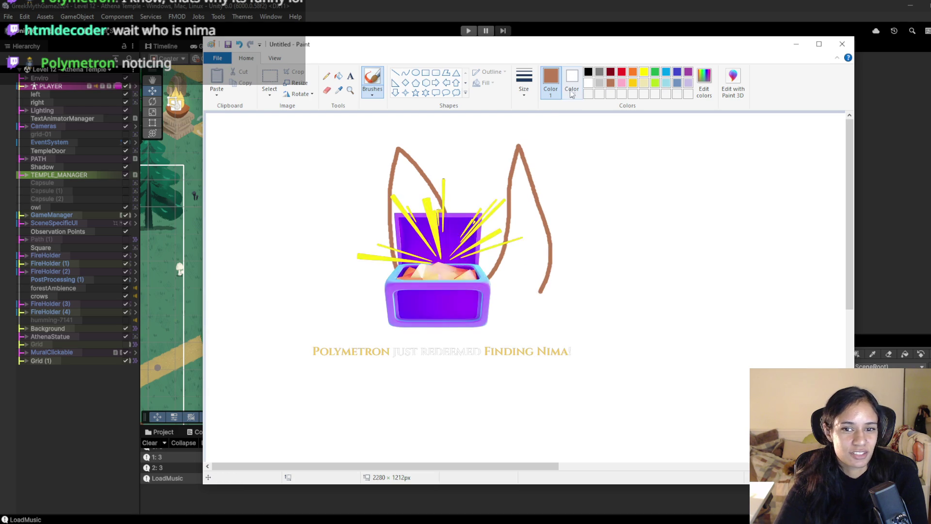
{"action": "mouse_move", "coordinate": [374, 214]}
{"action": "left_mouse_down"}
{"action": "mouse_move", "coordinate": [392, 130]}
{"action": "mouse_move", "coordinate": [415, 183]}
{"action": "left_mouse_up"}
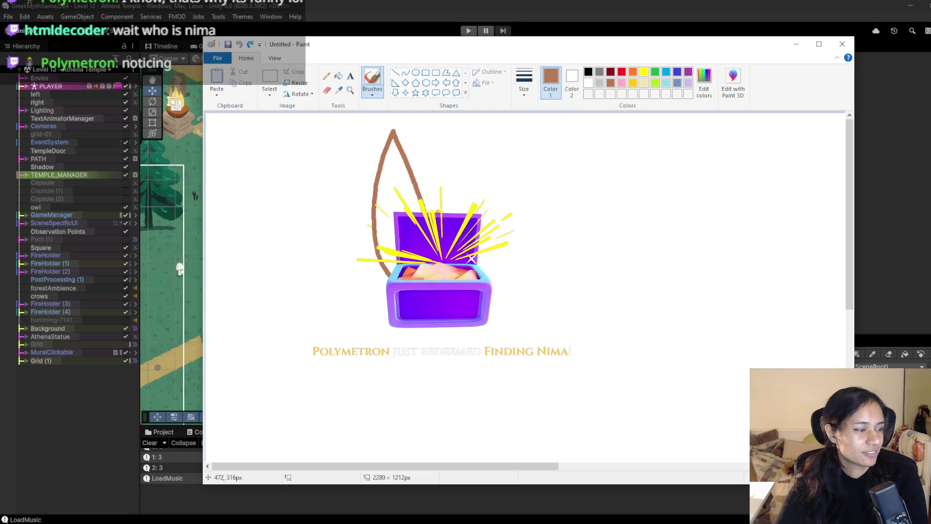
{"action": "mouse_move", "coordinate": [505, 281]}
{"action": "left_mouse_down"}
{"action": "mouse_move", "coordinate": [509, 233]}
{"action": "mouse_move", "coordinate": [539, 154]}
{"action": "mouse_move", "coordinate": [557, 137]}
{"action": "mouse_move", "coordinate": [562, 274]}
{"action": "mouse_move", "coordinate": [552, 282]}
{"action": "left_mouse_up"}
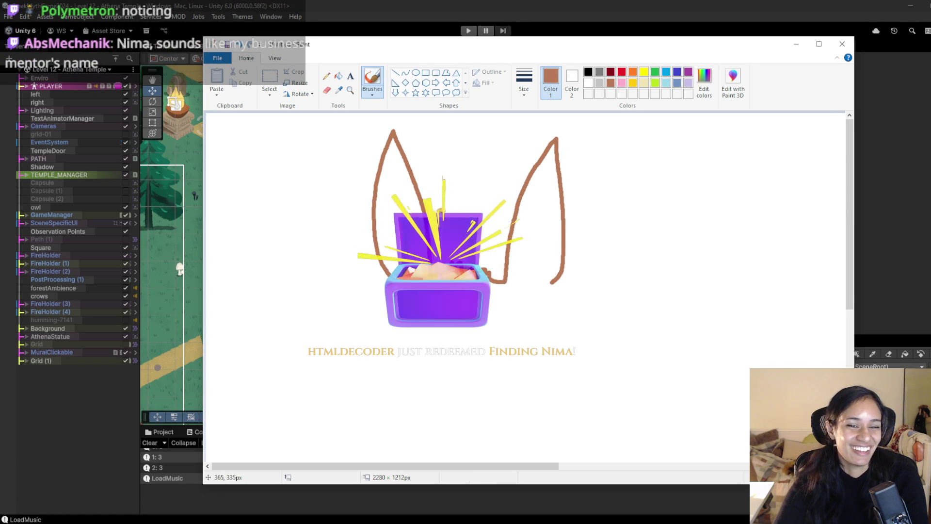
Draw the lower head outline and close it near the right ear.
{"action": "scroll", "coordinate": [442, 196], "scroll_direction": "down", "scroll_amount": 3}
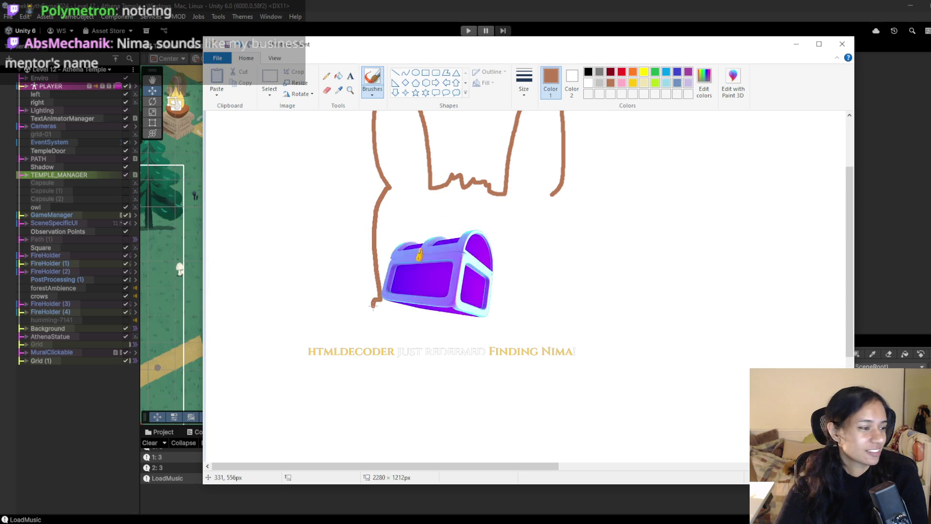
{"action": "mouse_move", "coordinate": [412, 342]}
{"action": "left_mouse_down"}
{"action": "mouse_move", "coordinate": [506, 357]}
{"action": "mouse_move", "coordinate": [575, 333]}
{"action": "mouse_move", "coordinate": [587, 305]}
{"action": "mouse_move", "coordinate": [567, 287]}
{"action": "mouse_move", "coordinate": [551, 195]}
{"action": "left_mouse_up"}
{"action": "left_click", "coordinate": [487, 243]}
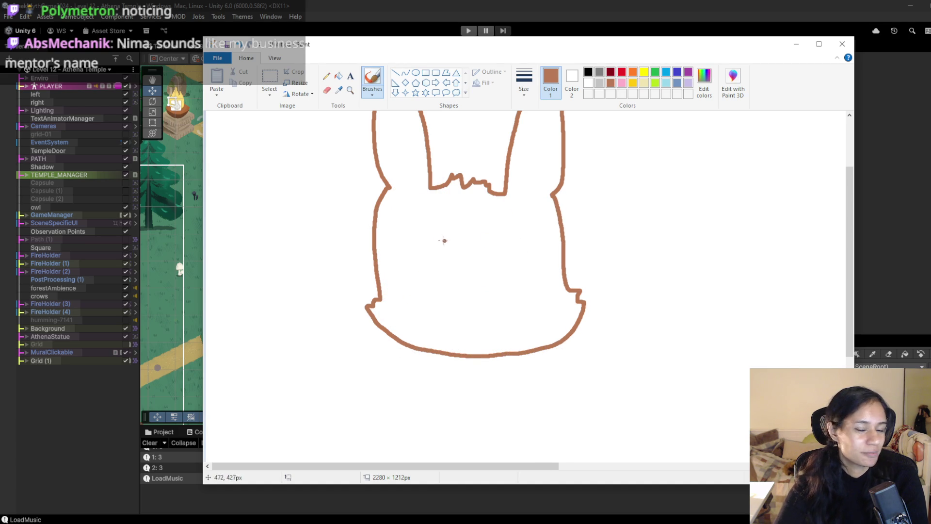
{"action": "left_click", "coordinate": [588, 72]}
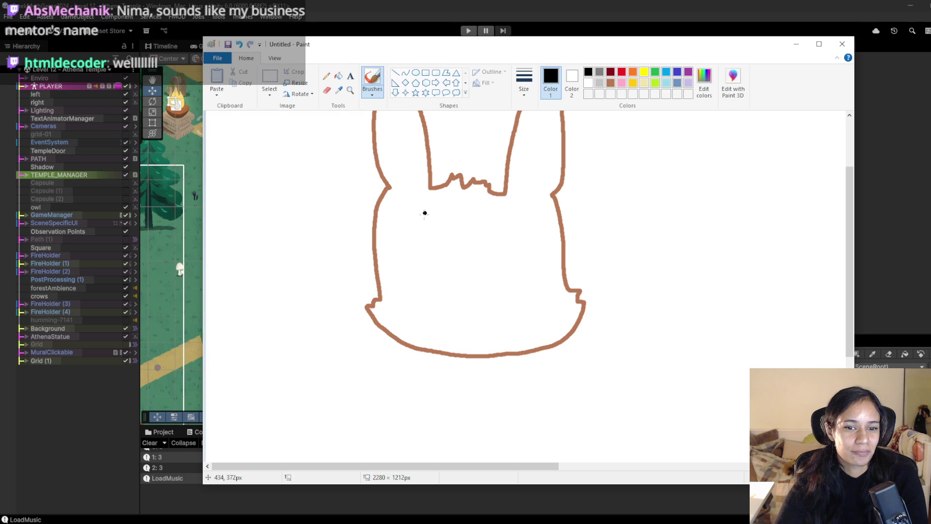
Draw small black > < eyes and a wavy mouth below the nose.
{"action": "left_click", "coordinate": [611, 82]}
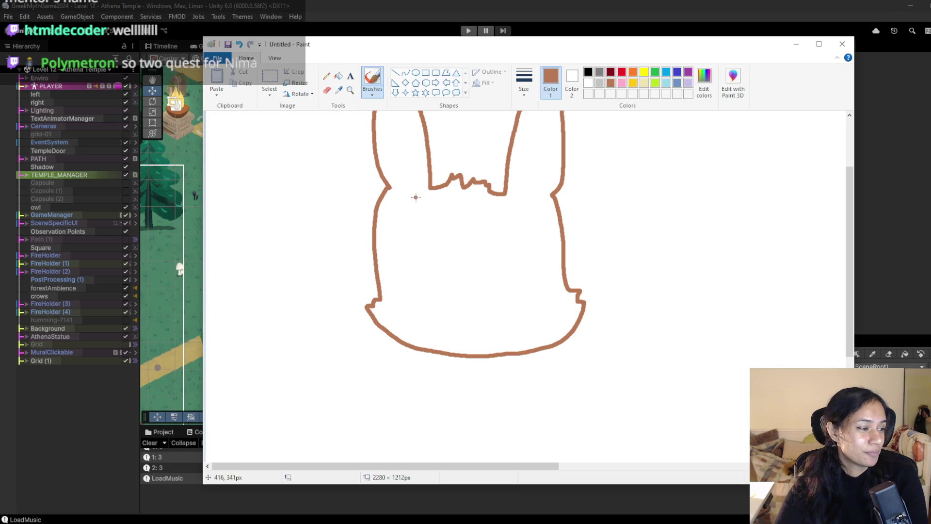
{"action": "mouse_move", "coordinate": [435, 216]}
{"action": "left_mouse_down"}
{"action": "mouse_move", "coordinate": [409, 238]}
{"action": "mouse_move", "coordinate": [436, 272]}
{"action": "mouse_move", "coordinate": [463, 260]}
{"action": "mouse_move", "coordinate": [462, 224]}
{"action": "mouse_move", "coordinate": [438, 214]}
{"action": "mouse_move", "coordinate": [438, 235]}
{"action": "mouse_move", "coordinate": [422, 245]}
{"action": "left_mouse_up"}
{"action": "key", "text": "ctrl+z"}
{"action": "left_click", "coordinate": [588, 73]}
{"action": "left_click", "coordinate": [504, 226]}
{"action": "left_click_drag", "start_coordinate": [504, 226], "coordinate": [507, 235]}
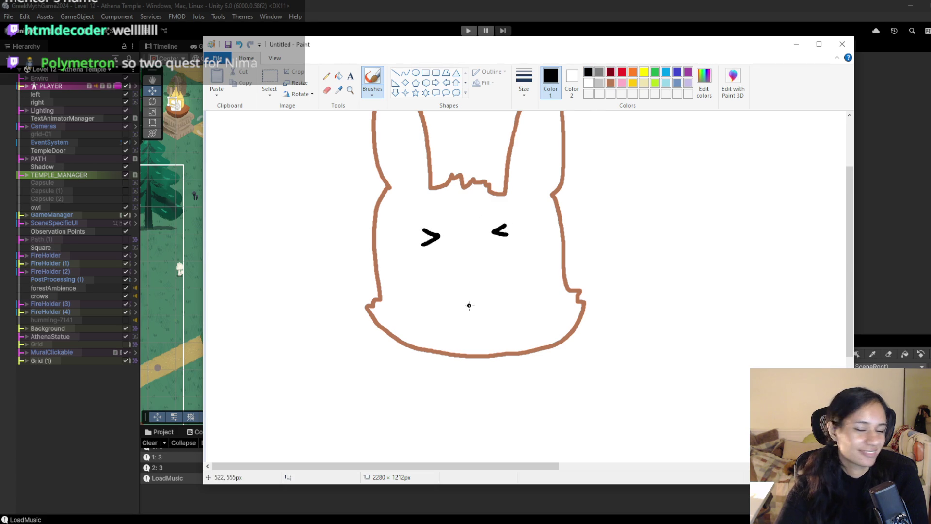
{"action": "left_click_drag", "start_coordinate": [458, 306], "coordinate": [494, 300]}
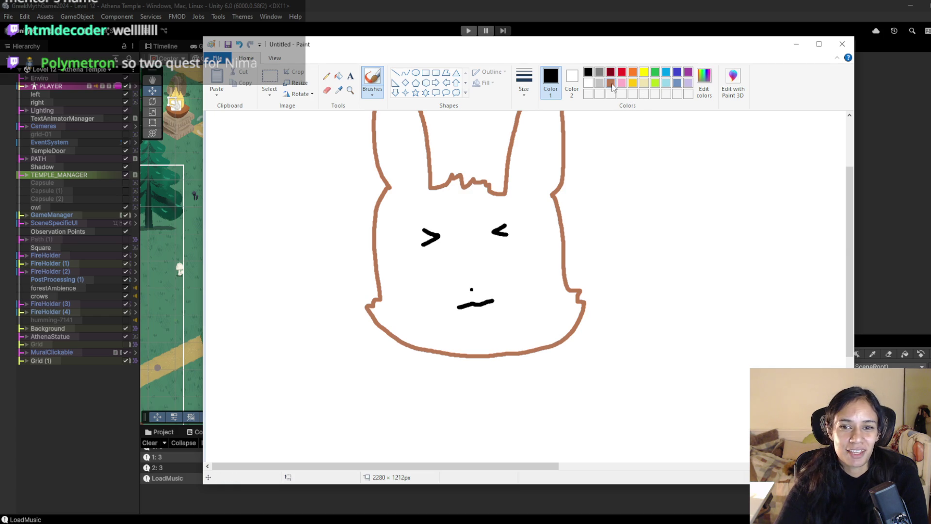
Add brown inner-ear lines to both ears.
{"action": "left_click", "coordinate": [610, 83]}
{"action": "scroll", "coordinate": [529, 170], "scroll_direction": "up", "scroll_amount": 3}
{"action": "mouse_move", "coordinate": [406, 264]}
{"action": "left_mouse_down"}
{"action": "mouse_move", "coordinate": [388, 229]}
{"action": "mouse_move", "coordinate": [398, 155]}
{"action": "mouse_move", "coordinate": [413, 216]}
{"action": "mouse_move", "coordinate": [411, 260]}
{"action": "left_mouse_up"}
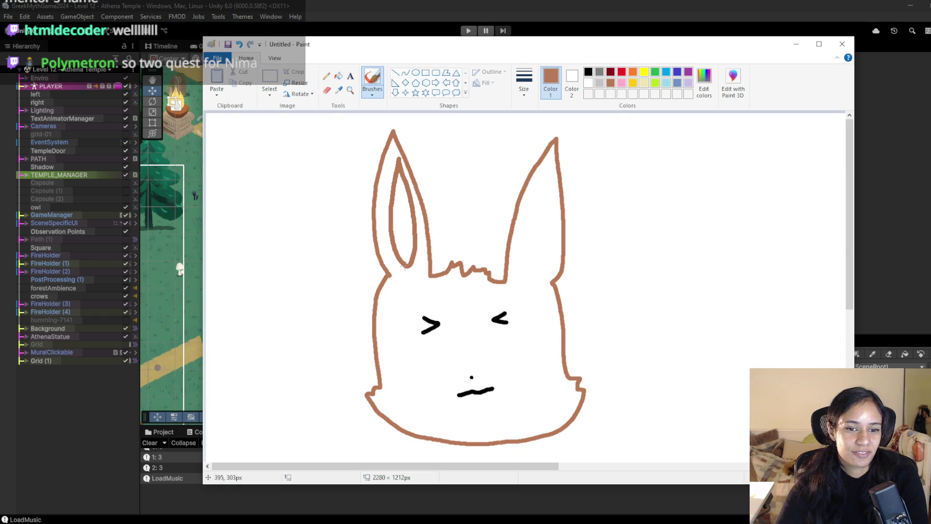
{"action": "mouse_move", "coordinate": [526, 269]}
{"action": "left_mouse_down"}
{"action": "mouse_move", "coordinate": [544, 169]}
{"action": "mouse_move", "coordinate": [557, 250]}
{"action": "mouse_move", "coordinate": [527, 268]}
{"action": "left_mouse_up"}
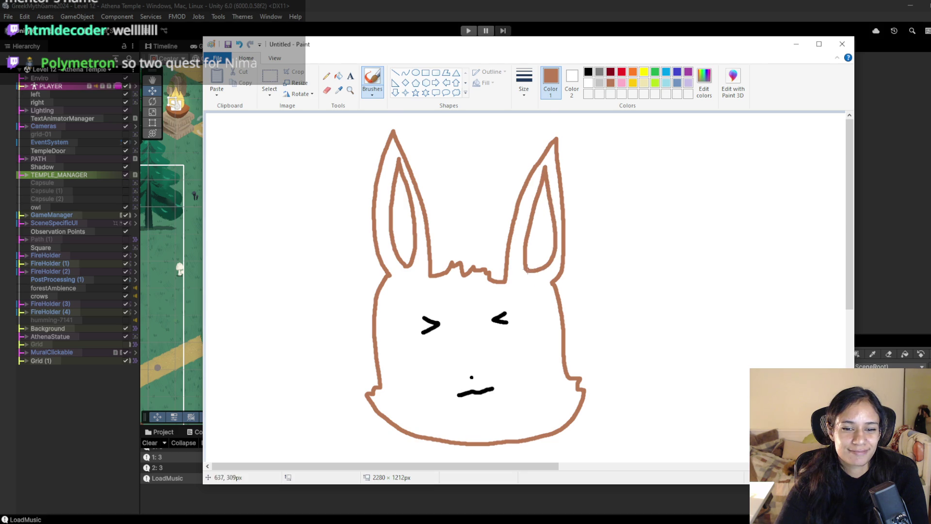
{"action": "scroll", "coordinate": [529, 297], "scroll_direction": "down", "scroll_amount": 3}
Delete the small eyes and redraw them as larger black > < squinting eyes.
{"action": "left_click", "coordinate": [588, 72]}
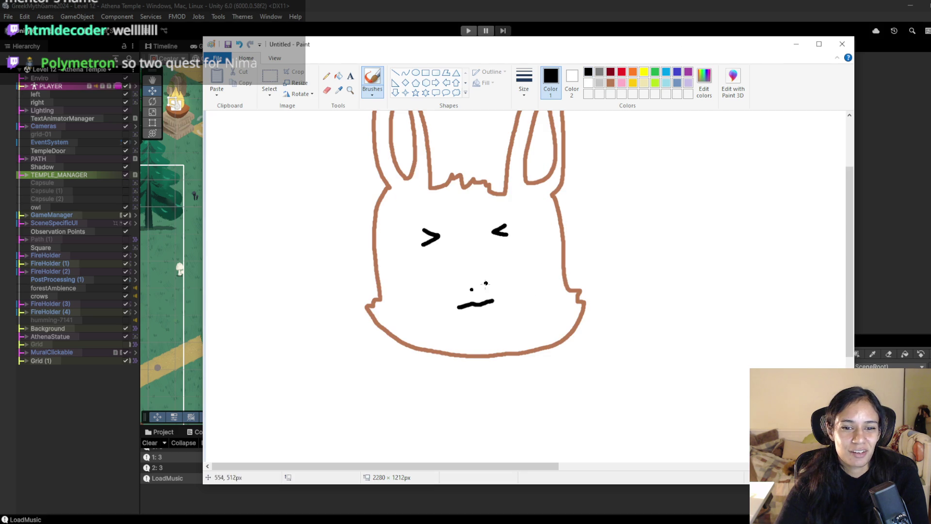
{"action": "left_click", "coordinate": [270, 78]}
{"action": "left_click_drag", "start_coordinate": [399, 213], "coordinate": [523, 248]}
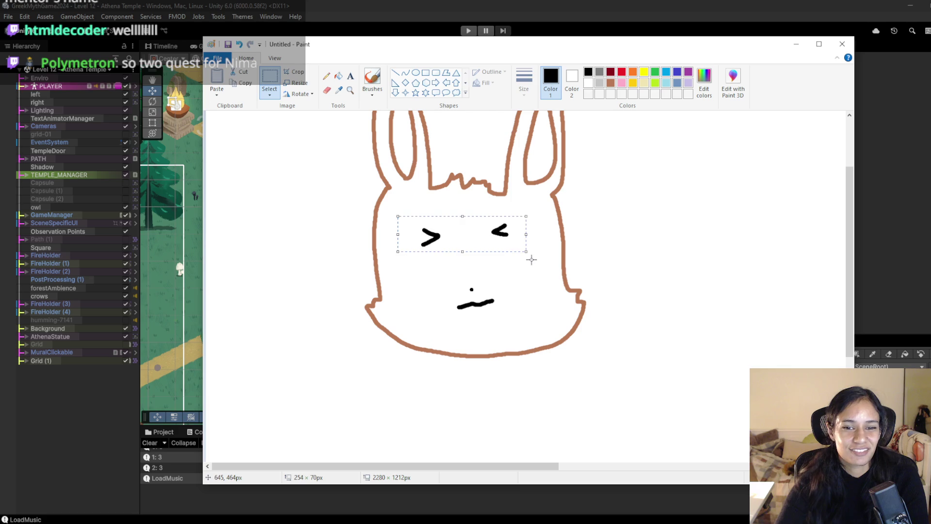
{"action": "key", "text": "Delete"}
{"action": "left_click_drag", "start_coordinate": [412, 220], "coordinate": [466, 250]}
{"action": "left_click", "coordinate": [371, 78]}
{"action": "mouse_move", "coordinate": [419, 220]}
{"action": "left_mouse_down"}
{"action": "mouse_move", "coordinate": [460, 248]}
{"action": "mouse_move", "coordinate": [415, 273]}
{"action": "left_mouse_up"}
{"action": "left_click_drag", "start_coordinate": [521, 218], "coordinate": [533, 265]}
Brush pink blush onto the bunny's cheeks.
{"action": "left_click", "coordinate": [622, 84]}
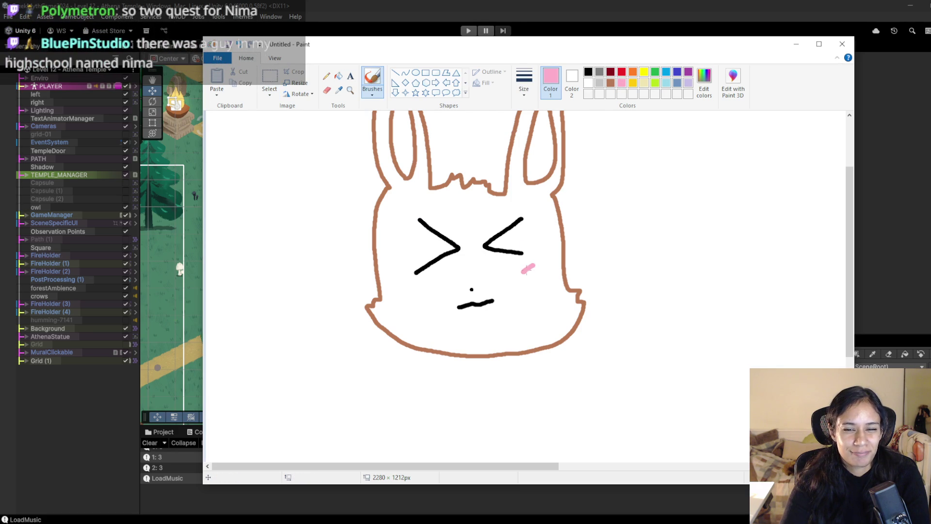
{"action": "left_click_drag", "start_coordinate": [406, 281], "coordinate": [420, 281]}
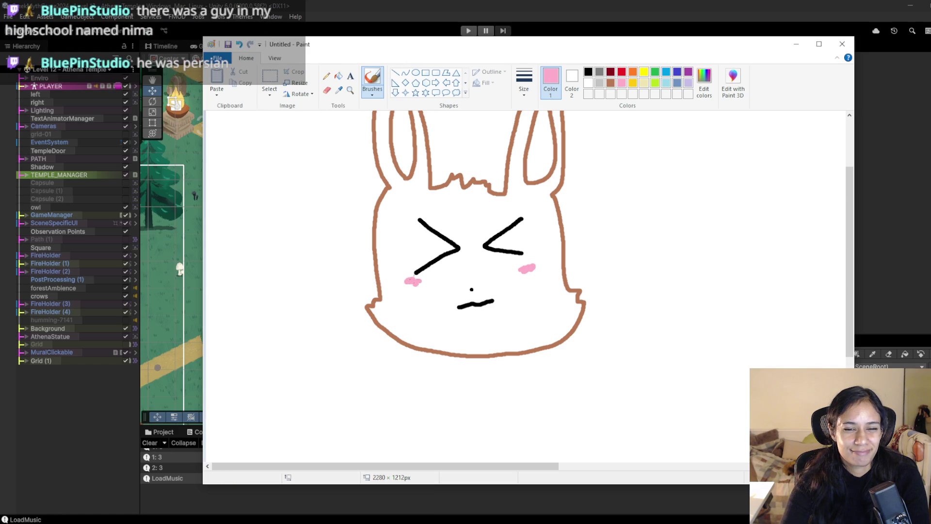
{"action": "left_click", "coordinate": [588, 73]}
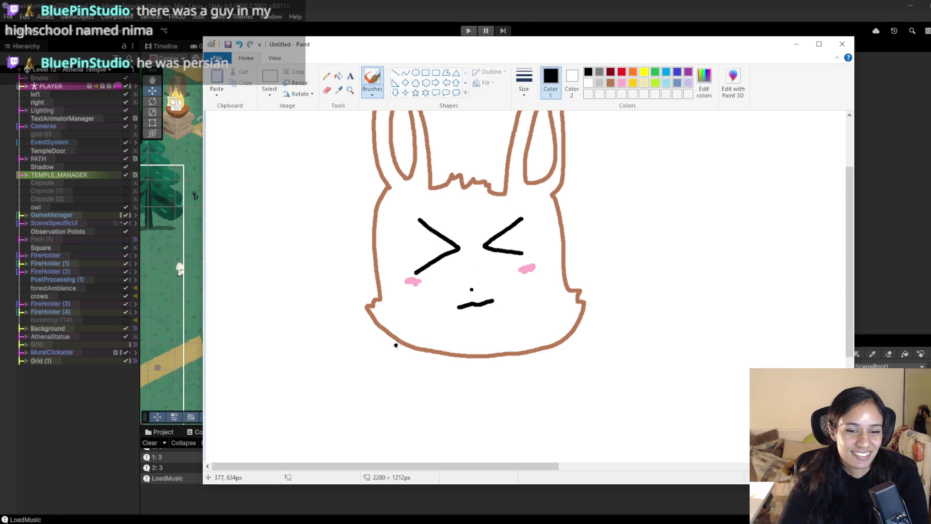
{"action": "left_click", "coordinate": [611, 83]}
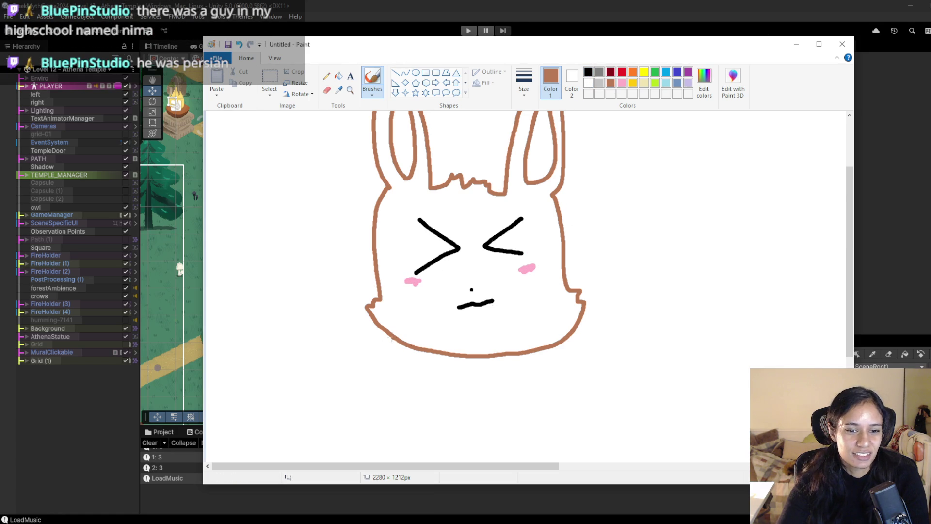
Draw brown ruffled neck fur, a bushy tail, and the front and back legs.
{"action": "mouse_move", "coordinate": [387, 336]}
{"action": "left_mouse_down"}
{"action": "mouse_move", "coordinate": [374, 357]}
{"action": "mouse_move", "coordinate": [388, 368]}
{"action": "mouse_move", "coordinate": [517, 421]}
{"action": "mouse_move", "coordinate": [578, 377]}
{"action": "mouse_move", "coordinate": [600, 322]}
{"action": "mouse_move", "coordinate": [583, 312]}
{"action": "mouse_move", "coordinate": [638, 311]}
{"action": "mouse_move", "coordinate": [697, 326]}
{"action": "mouse_move", "coordinate": [763, 113]}
{"action": "mouse_move", "coordinate": [792, 290]}
{"action": "mouse_move", "coordinate": [715, 337]}
{"action": "mouse_move", "coordinate": [687, 272]}
{"action": "mouse_move", "coordinate": [748, 143]}
{"action": "mouse_move", "coordinate": [767, 349]}
{"action": "mouse_move", "coordinate": [738, 361]}
{"action": "left_mouse_up"}
{"action": "key", "text": "ctrl+z"}
{"action": "key", "text": "ctrl+z"}
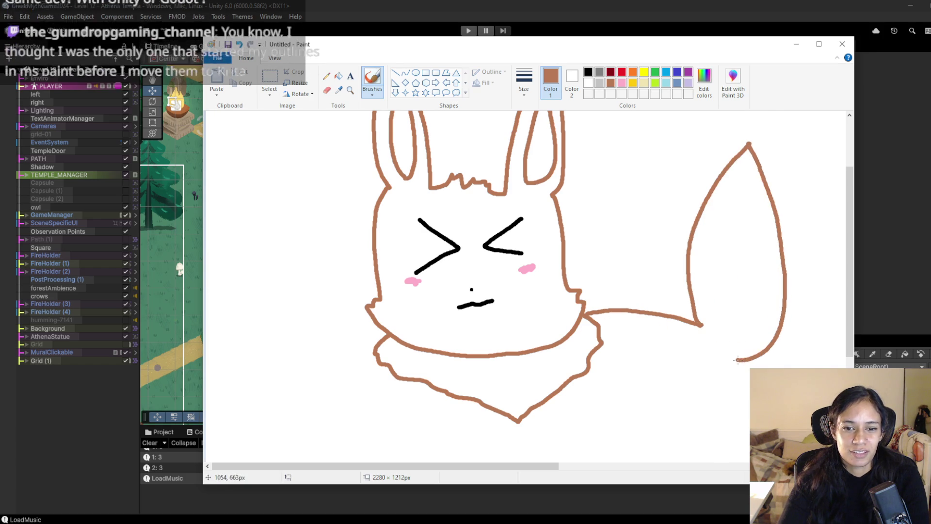
{"action": "scroll", "coordinate": [382, 316], "scroll_direction": "down", "scroll_amount": 3}
{"action": "scroll", "coordinate": [401, 296], "scroll_direction": "down", "scroll_amount": 3, "text": "ctrl"}
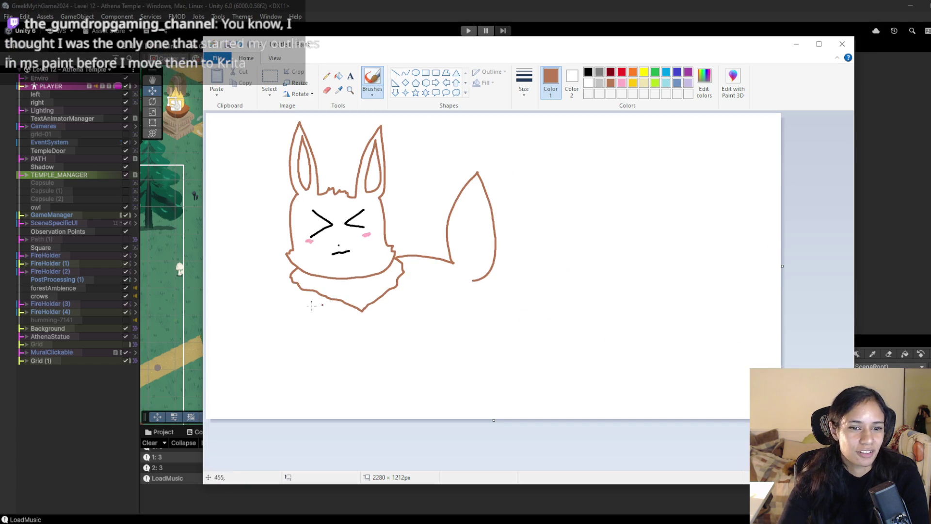
{"action": "mouse_move", "coordinate": [316, 291]}
{"action": "left_mouse_down"}
{"action": "mouse_move", "coordinate": [343, 361]}
{"action": "mouse_move", "coordinate": [363, 323]}
{"action": "mouse_move", "coordinate": [385, 340]}
{"action": "mouse_move", "coordinate": [381, 361]}
{"action": "left_mouse_up"}
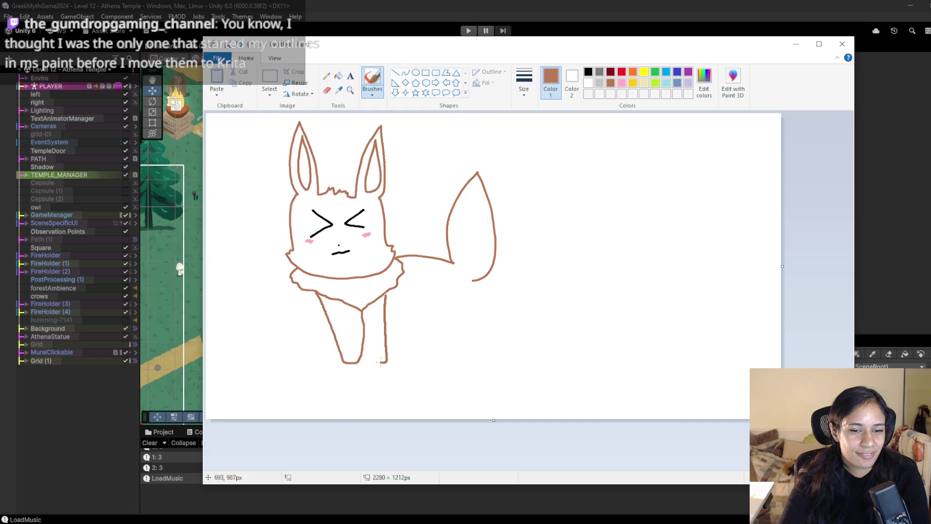
{"action": "mouse_move", "coordinate": [385, 308]}
{"action": "left_mouse_down"}
{"action": "mouse_move", "coordinate": [447, 312]}
{"action": "mouse_move", "coordinate": [467, 358]}
{"action": "mouse_move", "coordinate": [473, 289]}
{"action": "left_mouse_up"}
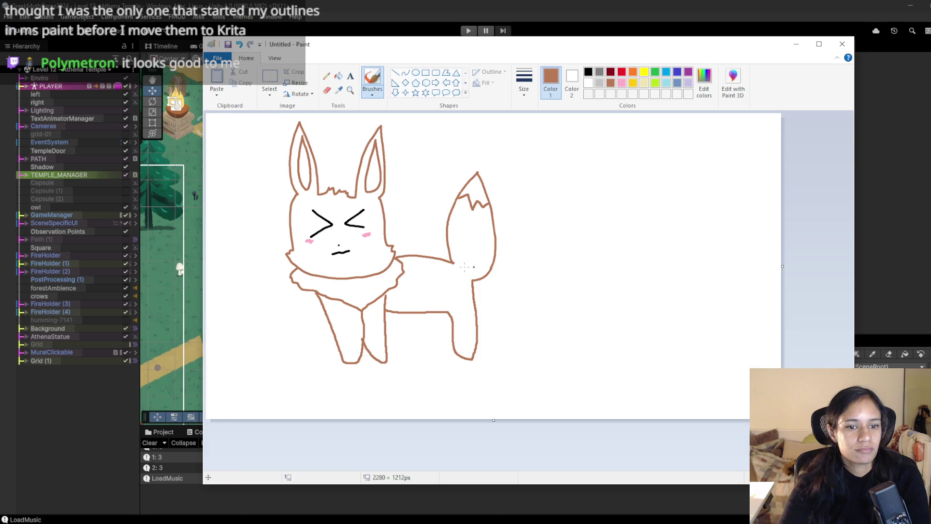
{"action": "left_click_drag", "start_coordinate": [345, 251], "coordinate": [355, 249]}
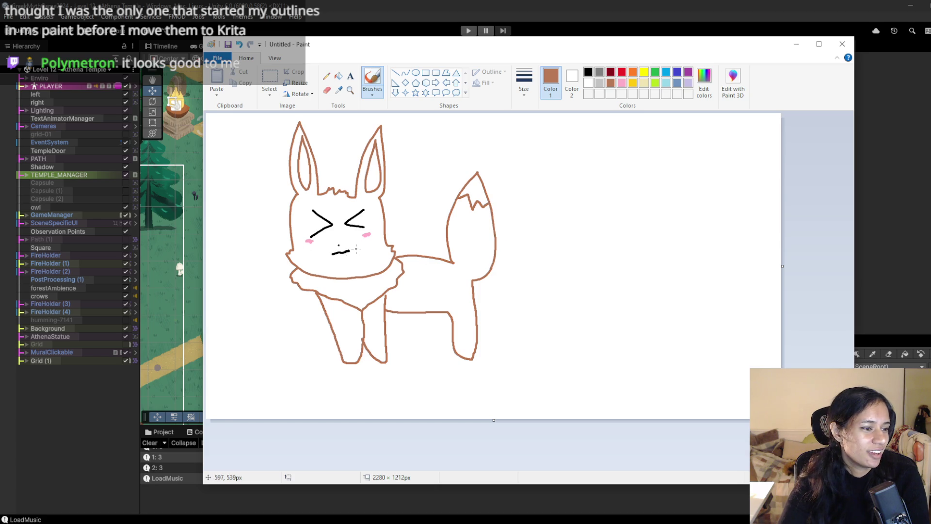
Erase both squinting eyes and the leftover mark under the left eye.
{"action": "scroll", "coordinate": [342, 226], "scroll_direction": "up", "scroll_amount": 1, "text": "ctrl"}
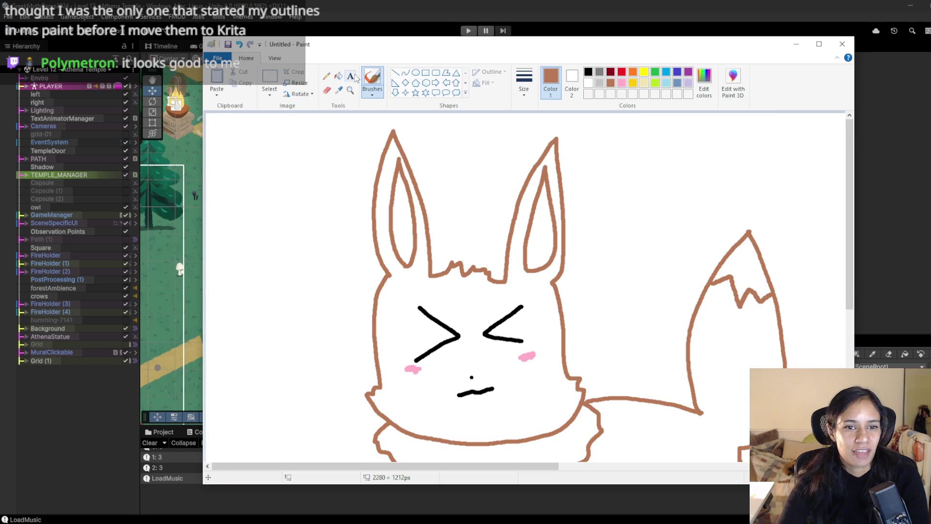
{"action": "left_click", "coordinate": [270, 77]}
{"action": "mouse_move", "coordinate": [404, 292]}
{"action": "left_mouse_down"}
{"action": "mouse_move", "coordinate": [534, 351]}
{"action": "mouse_move", "coordinate": [518, 352]}
{"action": "mouse_move", "coordinate": [527, 348]}
{"action": "left_mouse_up"}
{"action": "key", "text": "Delete"}
{"action": "mouse_move", "coordinate": [414, 348]}
{"action": "left_mouse_down"}
{"action": "mouse_move", "coordinate": [447, 359]}
{"action": "mouse_move", "coordinate": [429, 369]}
{"action": "left_mouse_up"}
{"action": "key", "text": "Delete"}
{"action": "key", "text": "Delete"}
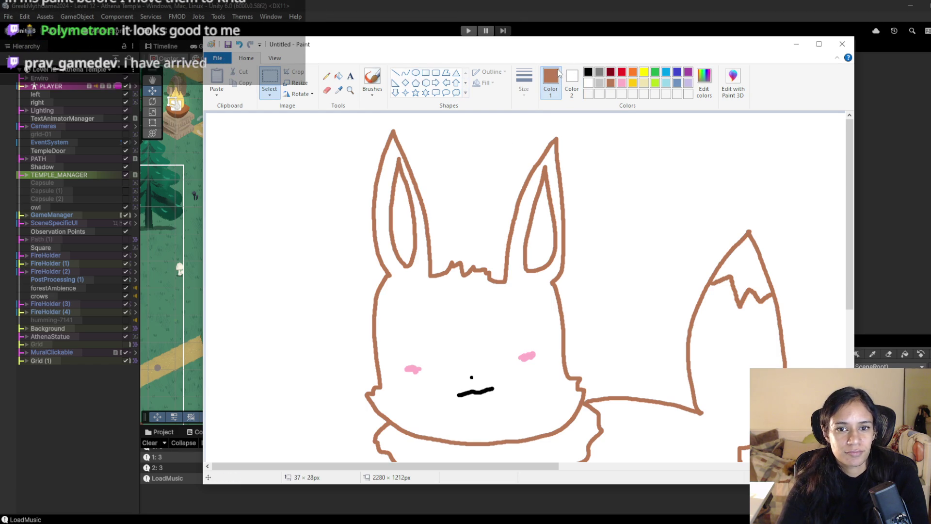
Paint large round black eyes, left then right, in the bunny's face.
{"action": "left_click", "coordinate": [588, 72]}
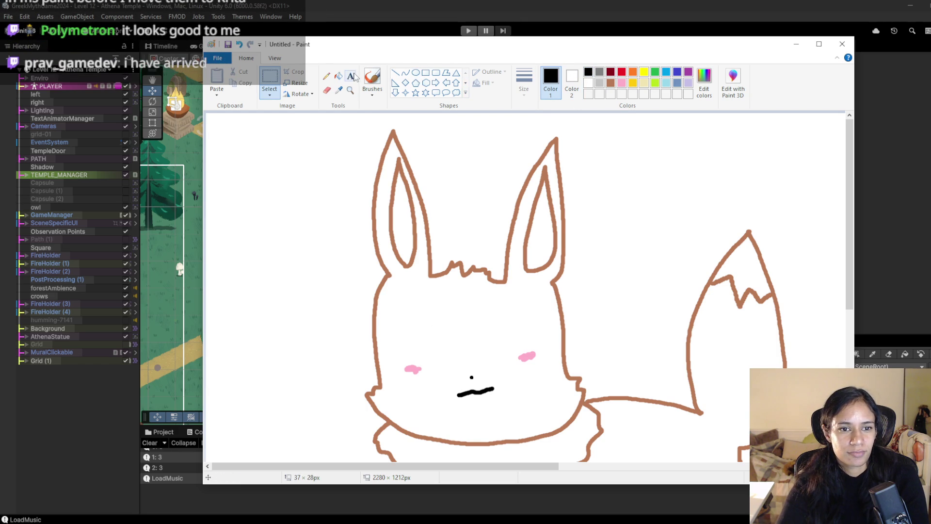
{"action": "left_click", "coordinate": [373, 77]}
{"action": "left_click", "coordinate": [449, 336]}
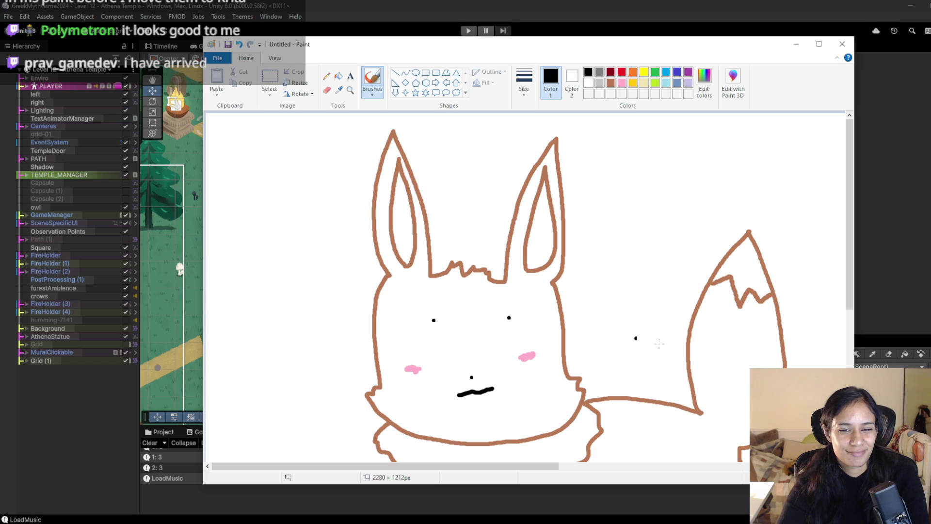
{"action": "key", "text": "ctrl+z"}
{"action": "scroll", "coordinate": [659, 344], "scroll_direction": "down", "scroll_amount": 3}
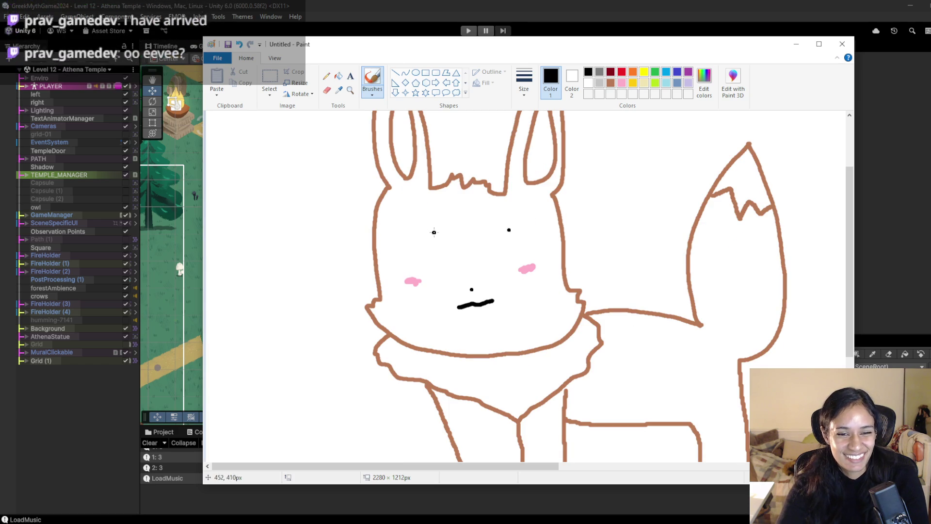
{"action": "mouse_move", "coordinate": [433, 231]}
{"action": "left_mouse_down"}
{"action": "mouse_move", "coordinate": [430, 245]}
{"action": "mouse_move", "coordinate": [437, 224]}
{"action": "mouse_move", "coordinate": [425, 227]}
{"action": "mouse_move", "coordinate": [452, 222]}
{"action": "mouse_move", "coordinate": [437, 246]}
{"action": "mouse_move", "coordinate": [460, 246]}
{"action": "mouse_move", "coordinate": [442, 227]}
{"action": "left_mouse_up"}
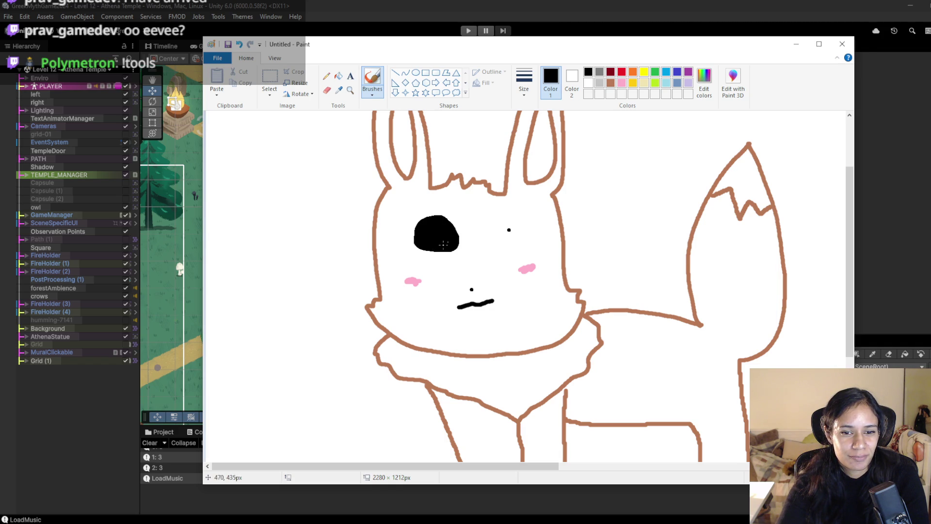
{"action": "left_click_drag", "start_coordinate": [457, 237], "coordinate": [439, 216]}
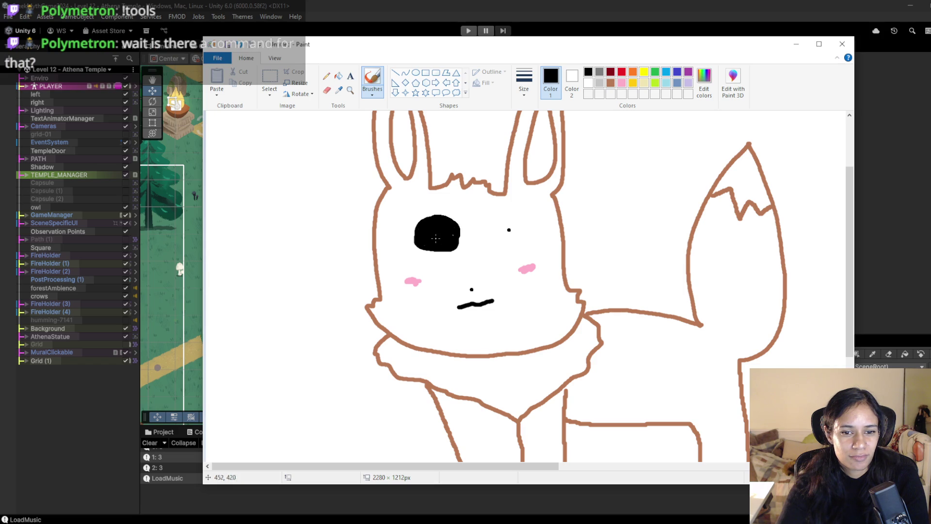
{"action": "mouse_move", "coordinate": [511, 226]}
{"action": "left_mouse_down"}
{"action": "mouse_move", "coordinate": [504, 238]}
{"action": "mouse_move", "coordinate": [503, 223]}
{"action": "mouse_move", "coordinate": [520, 225]}
{"action": "left_mouse_up"}
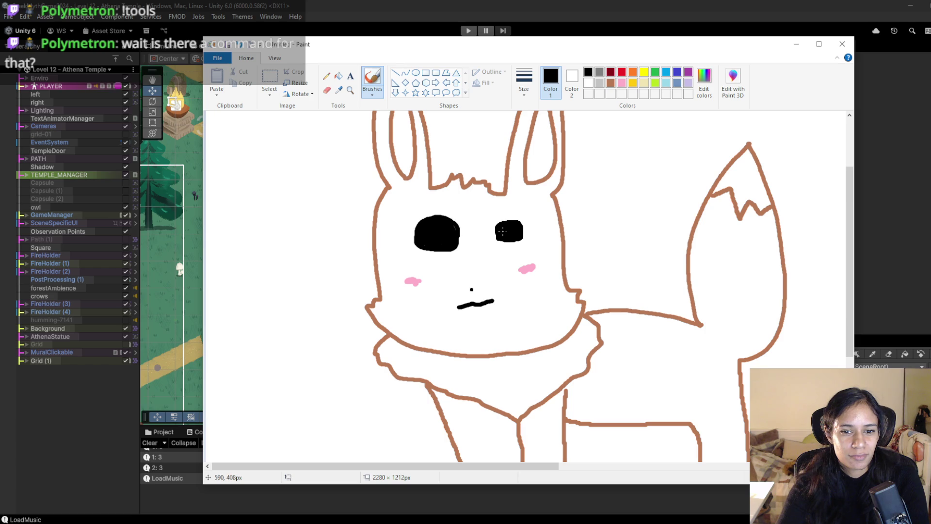
{"action": "mouse_move", "coordinate": [513, 219]}
{"action": "left_mouse_down"}
{"action": "mouse_move", "coordinate": [490, 238]}
{"action": "mouse_move", "coordinate": [532, 234]}
{"action": "mouse_move", "coordinate": [510, 218]}
{"action": "left_mouse_up"}
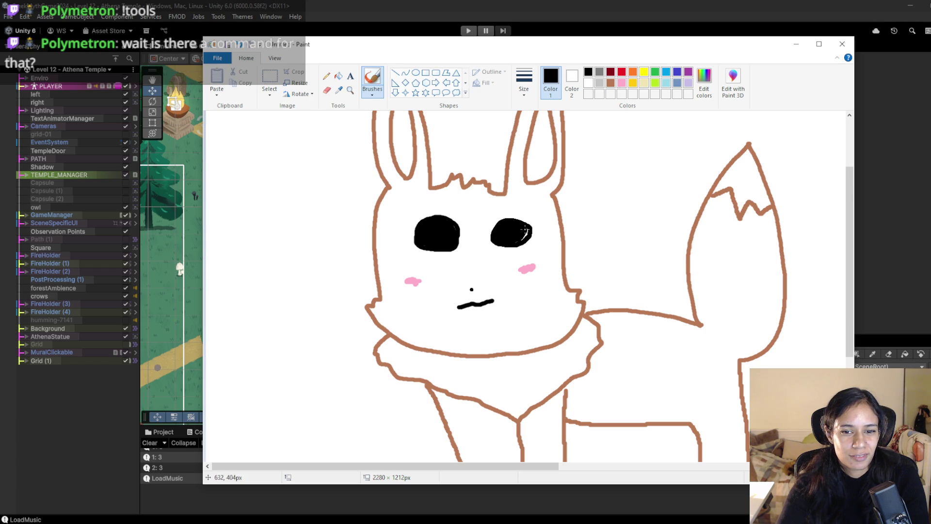
Add white highlights to both eyes, making the left eye's highlight larger.
{"action": "left_click", "coordinate": [588, 82]}
{"action": "left_click", "coordinate": [441, 229]}
{"action": "left_click_drag", "start_coordinate": [441, 229], "coordinate": [442, 223]}
{"action": "left_click_drag", "start_coordinate": [514, 223], "coordinate": [515, 228]}
{"action": "scroll", "coordinate": [664, 249], "scroll_direction": "down", "scroll_amount": 3}
{"action": "scroll", "coordinate": [664, 249], "scroll_direction": "up", "scroll_amount": 6}
{"action": "scroll", "coordinate": [664, 249], "scroll_direction": "down", "scroll_amount": 3}
{"action": "scroll", "coordinate": [663, 250], "scroll_direction": "down", "scroll_amount": 2}
{"action": "scroll", "coordinate": [663, 250], "scroll_direction": "up", "scroll_amount": 5}
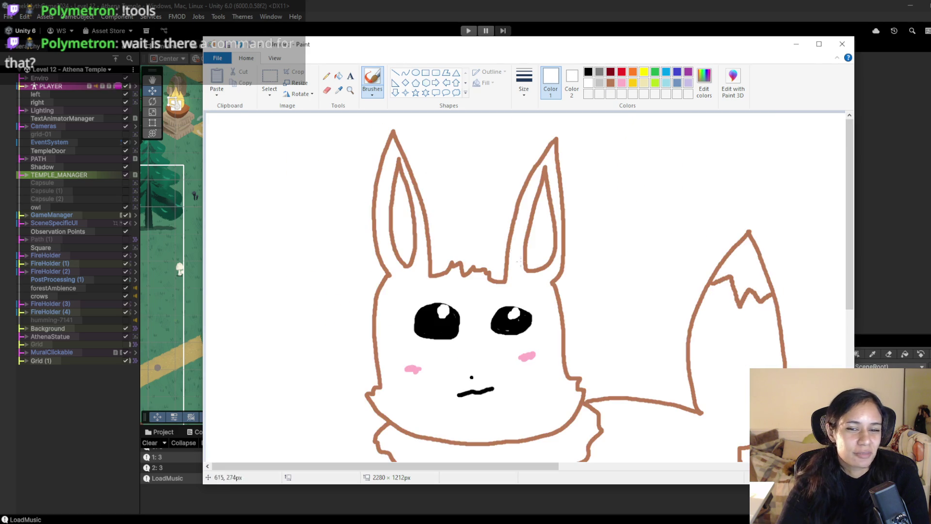
{"action": "scroll", "coordinate": [695, 367], "scroll_direction": "down", "scroll_amount": 1}
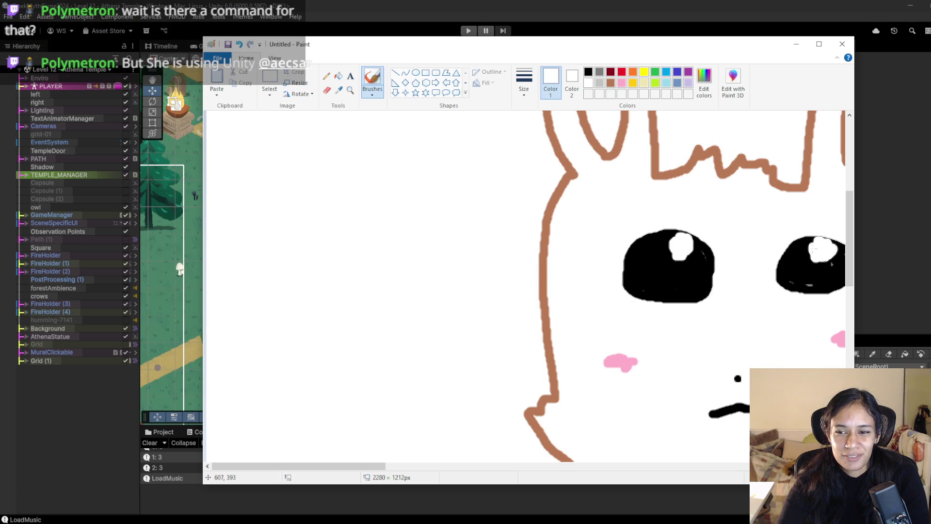
{"action": "left_click_drag", "start_coordinate": [677, 241], "coordinate": [675, 252]}
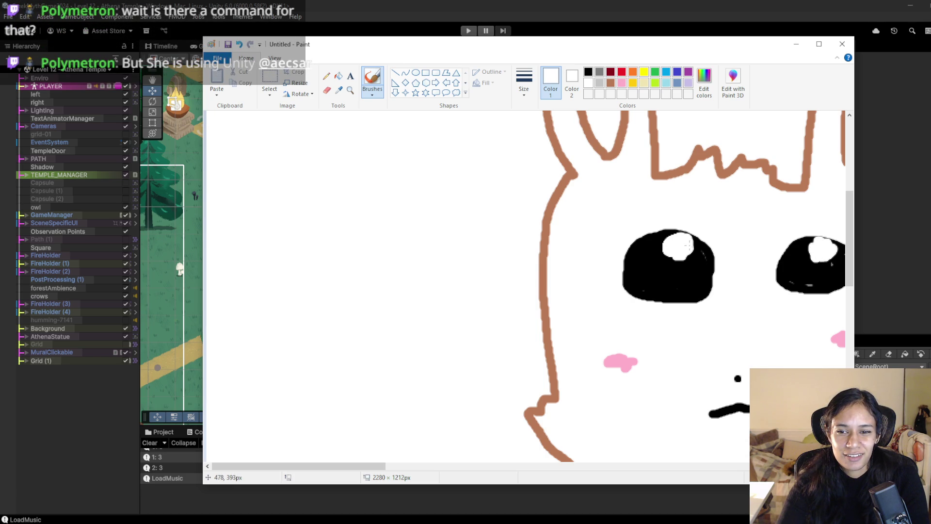
{"action": "scroll", "coordinate": [662, 240], "scroll_direction": "down", "scroll_amount": 3}
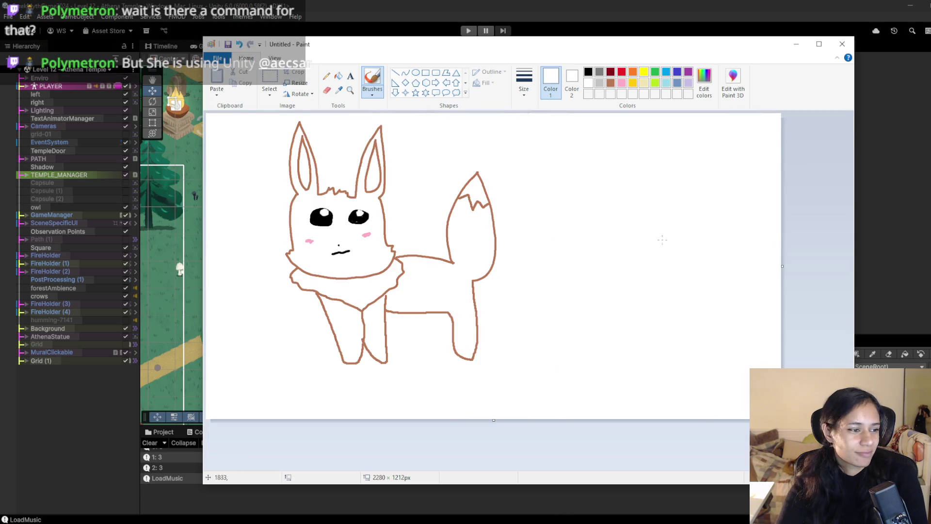
{"action": "scroll", "coordinate": [662, 239], "scroll_direction": "up", "scroll_amount": 3}
{"action": "scroll", "coordinate": [564, 253], "scroll_direction": "down", "scroll_amount": 3}
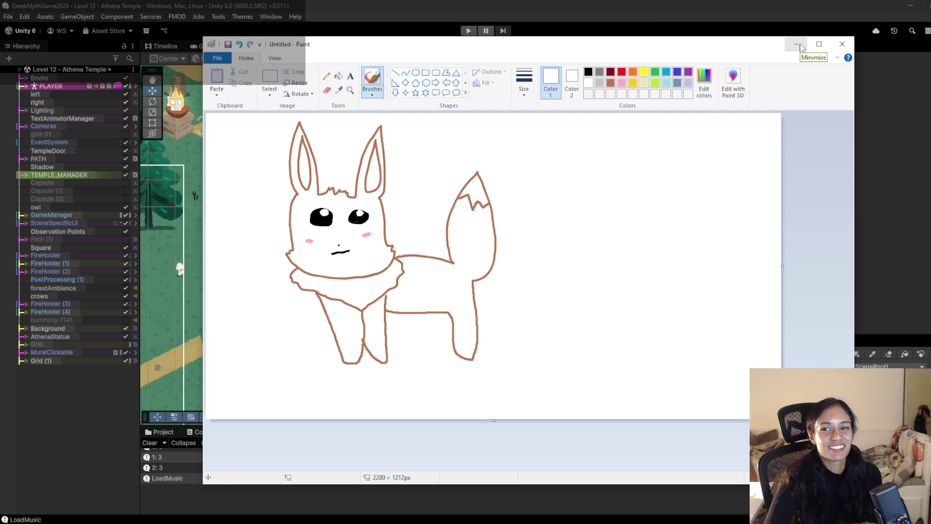
Minimize Paint and open the Hierarchy scene list, scrolling down to Level 21.
{"action": "left_click", "coordinate": [798, 46]}
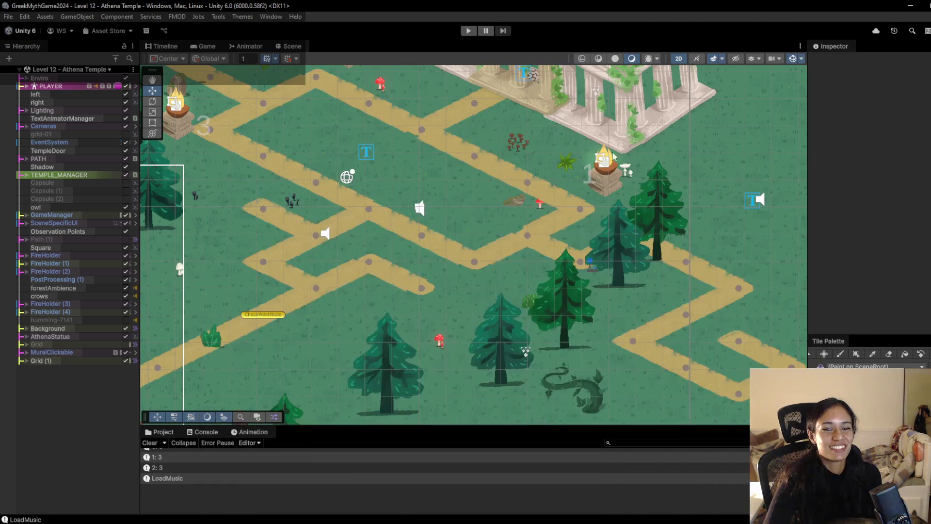
{"action": "left_click", "coordinate": [45, 70]}
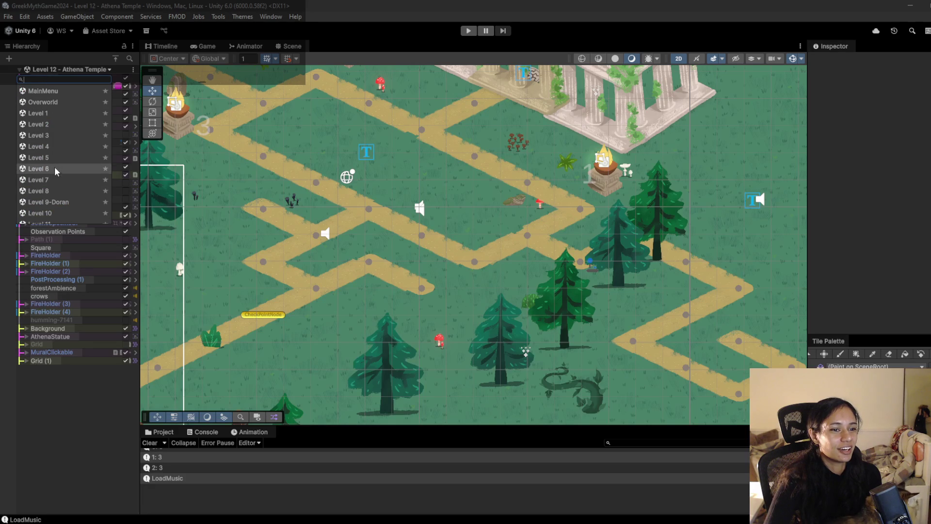
{"action": "scroll", "coordinate": [55, 182], "scroll_direction": "down", "scroll_amount": 5}
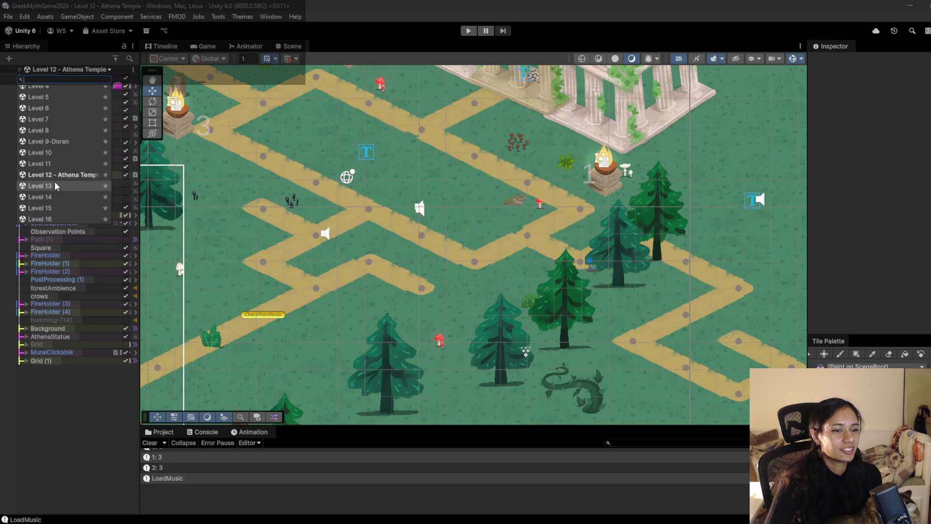
{"action": "scroll", "coordinate": [56, 182], "scroll_direction": "down", "scroll_amount": 3}
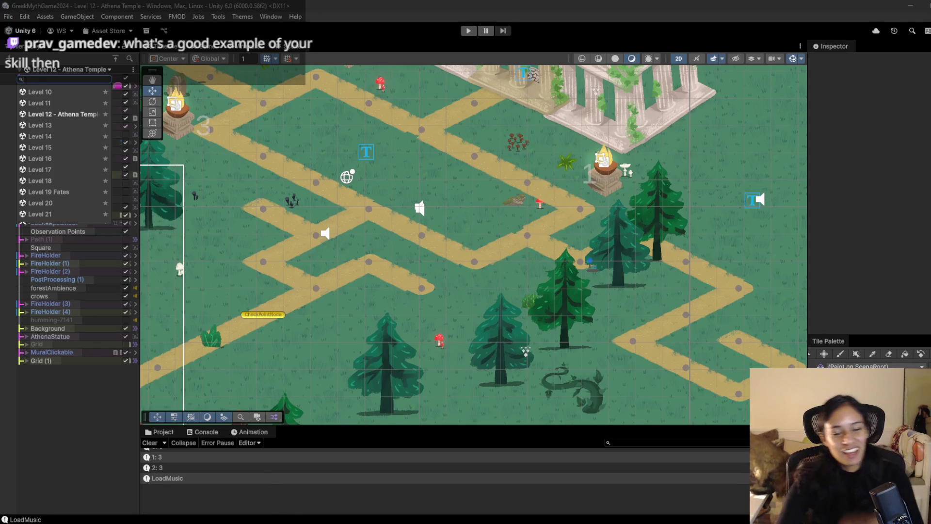
{"action": "mouse_move", "coordinate": [281, 520]}
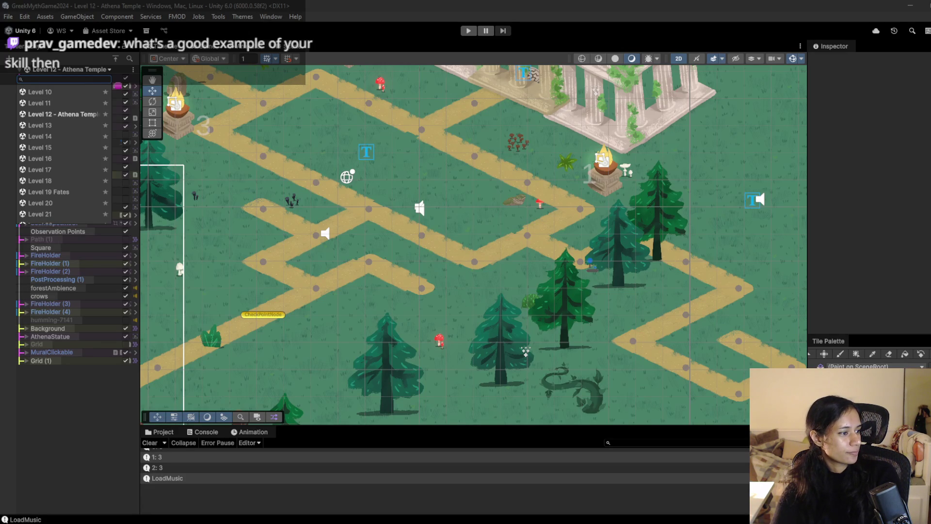
Open the I Mustache You A Question! itch.io page and enlarge its screenshots.
{"action": "key", "text": "alt+Tab"}
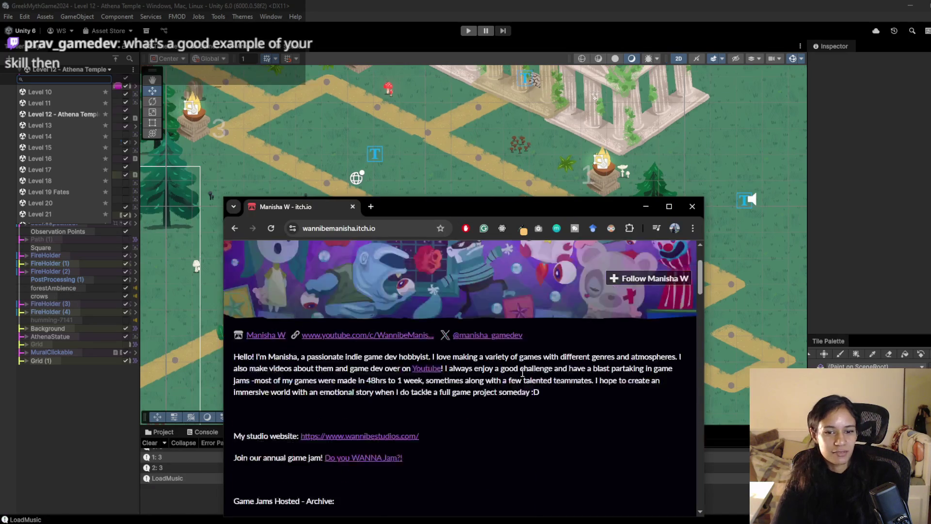
{"action": "scroll", "coordinate": [523, 373], "scroll_direction": "down", "scroll_amount": 8}
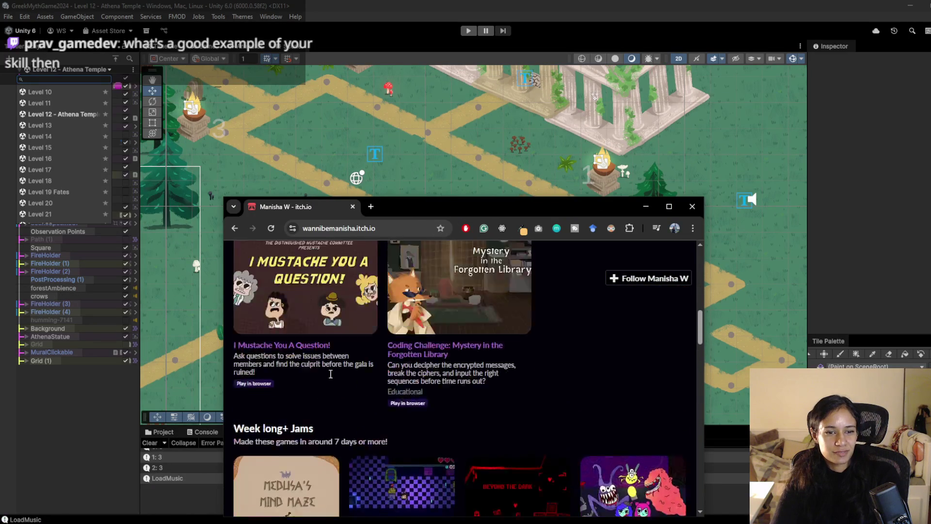
{"action": "left_click", "coordinate": [291, 345]}
{"action": "double_click", "coordinate": [531, 201]}
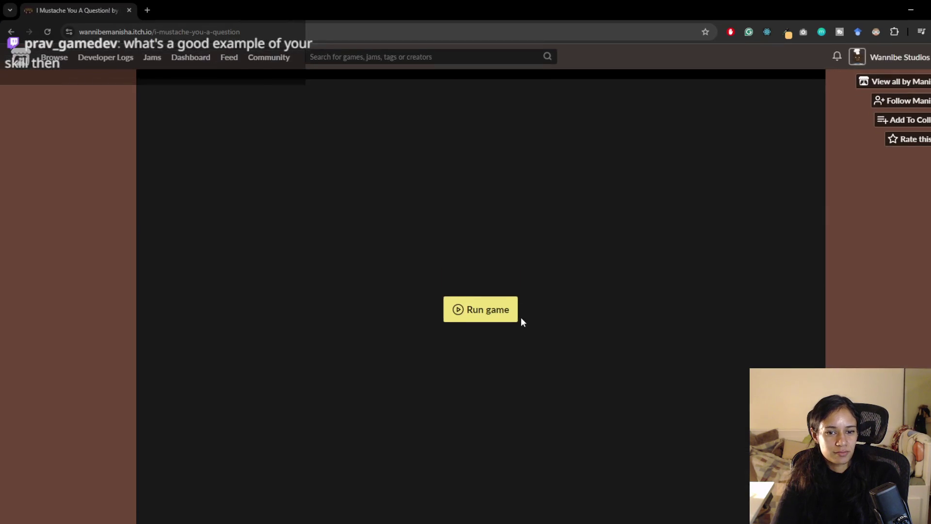
{"action": "scroll", "coordinate": [558, 320], "scroll_direction": "down", "scroll_amount": 5}
{"action": "left_click", "coordinate": [750, 334]}
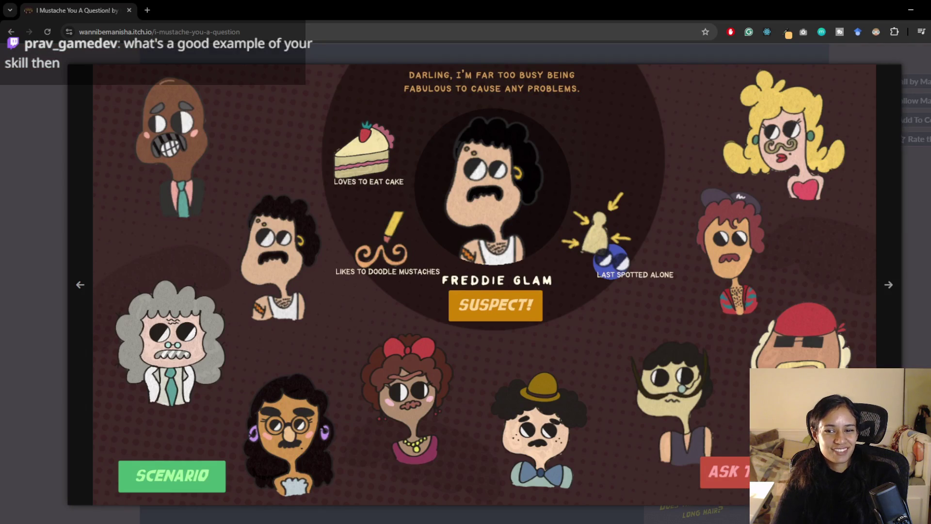
{"action": "key", "text": "Escape"}
{"action": "left_click", "coordinate": [703, 325]}
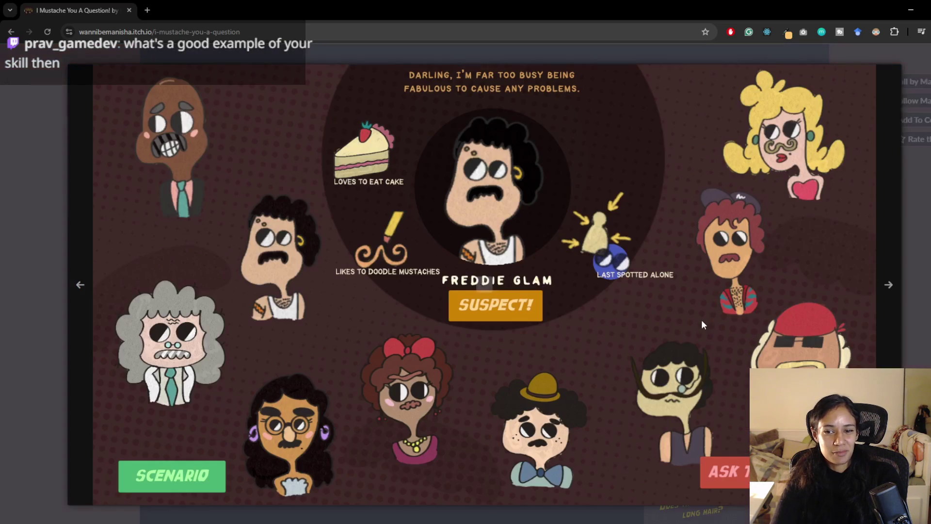
{"action": "left_click", "coordinate": [52, 281]}
Open the Hatched! game page and view its Zora's Room screenshot enlarged.
{"action": "left_click", "coordinate": [11, 32]}
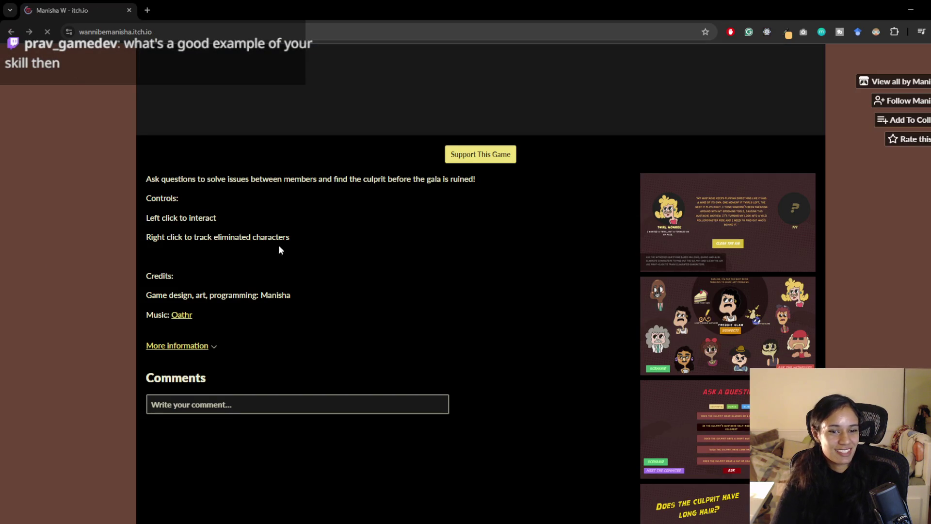
{"action": "scroll", "coordinate": [451, 312], "scroll_direction": "down", "scroll_amount": 7}
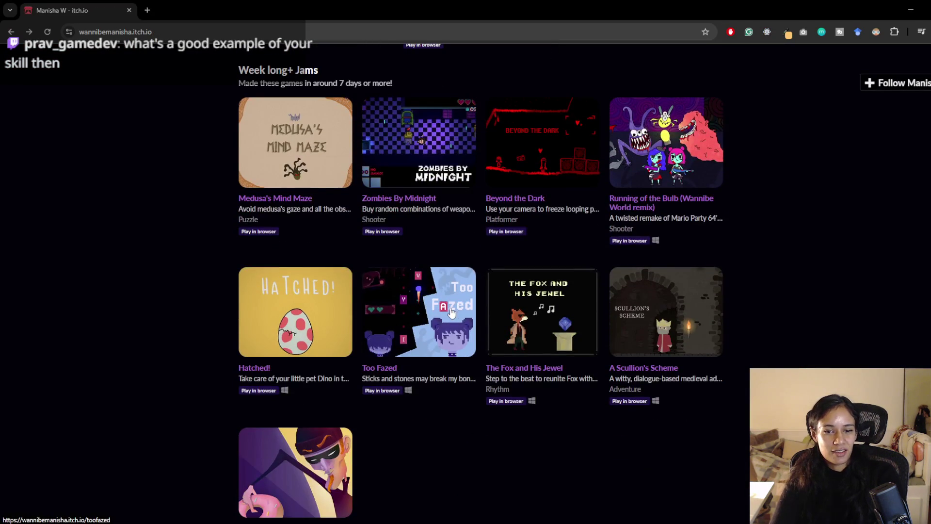
{"action": "scroll", "coordinate": [451, 313], "scroll_direction": "down", "scroll_amount": 2}
{"action": "left_click", "coordinate": [265, 226]}
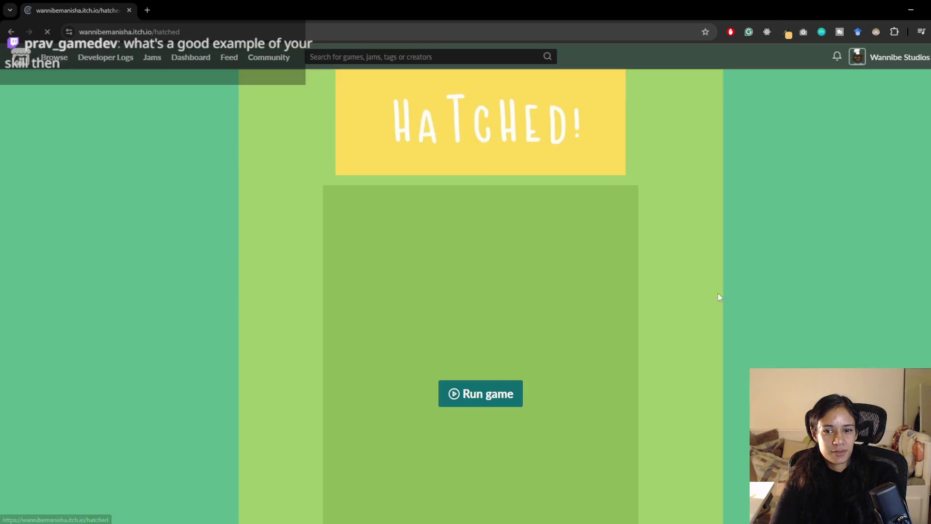
{"action": "scroll", "coordinate": [638, 369], "scroll_direction": "down", "scroll_amount": 10}
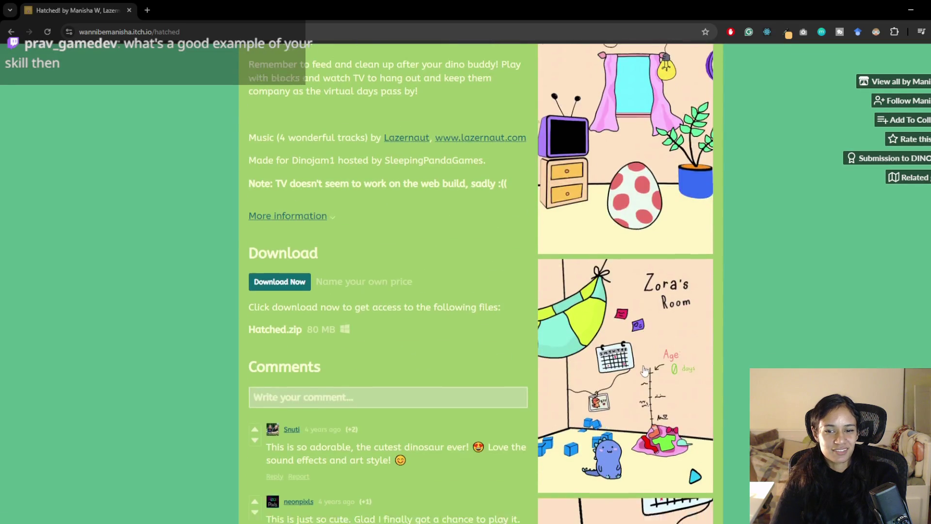
{"action": "left_click", "coordinate": [645, 371]}
{"action": "scroll", "coordinate": [644, 371], "scroll_direction": "down", "scroll_amount": 3}
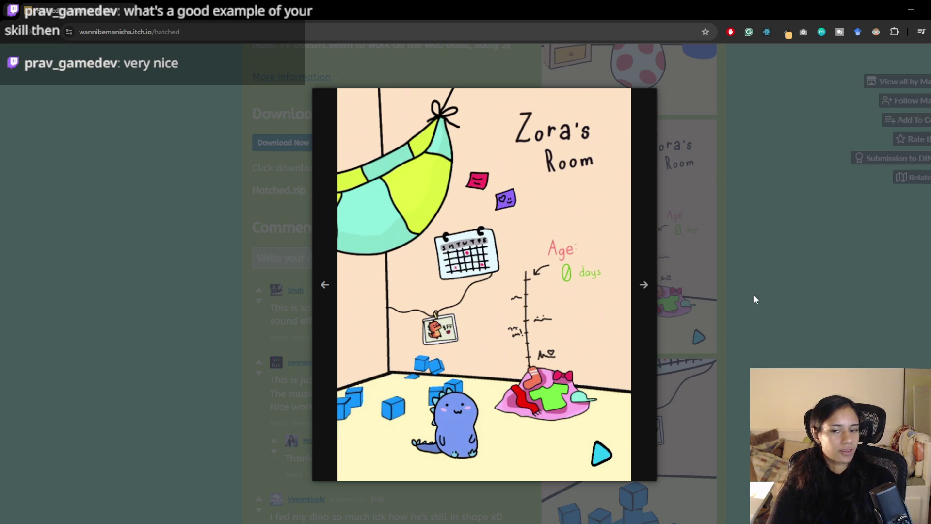
{"action": "left_click", "coordinate": [689, 328]}
{"action": "scroll", "coordinate": [640, 353], "scroll_direction": "down", "scroll_amount": 8}
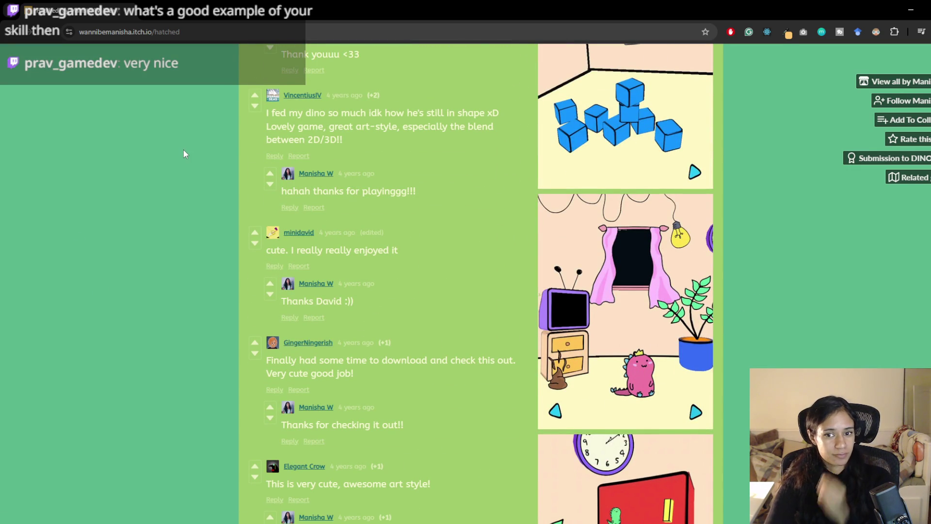
{"action": "scroll", "coordinate": [582, 281], "scroll_direction": "down", "scroll_amount": 3}
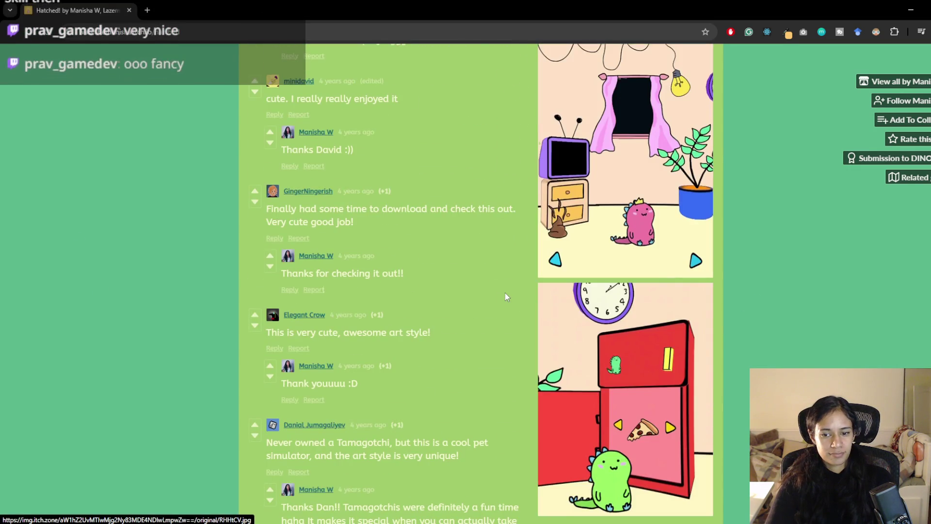
{"action": "key", "text": "alt+Left"}
{"action": "key", "text": "alt+Right"}
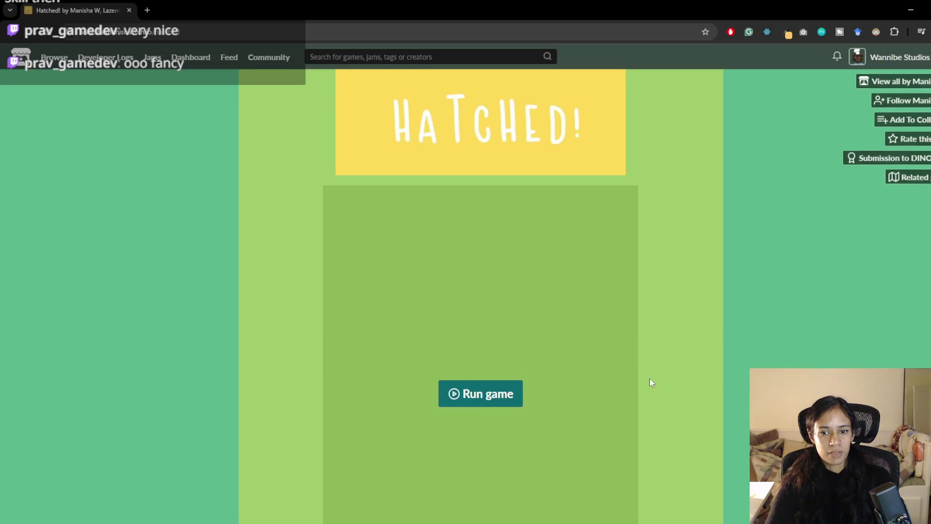
{"action": "scroll", "coordinate": [666, 377], "scroll_direction": "down", "scroll_amount": 5}
{"action": "scroll", "coordinate": [666, 378], "scroll_direction": "down", "scroll_amount": 2}
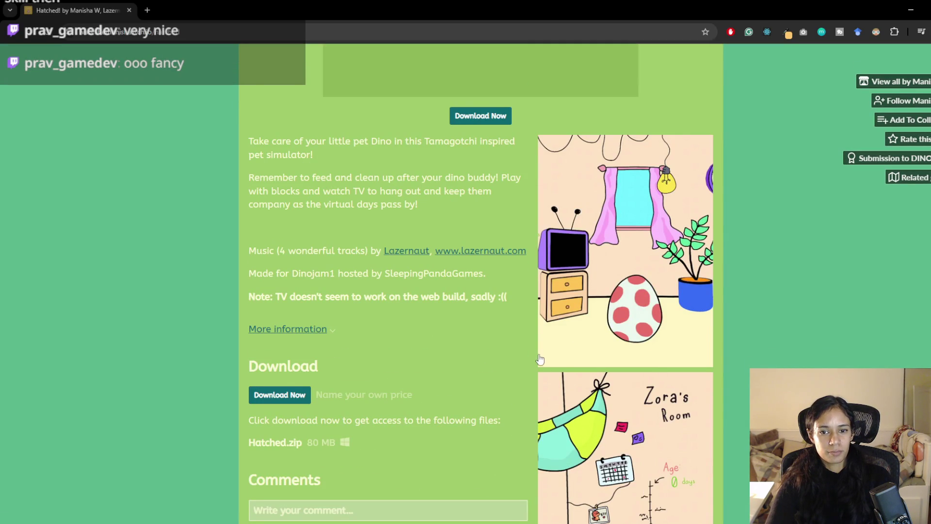
{"action": "scroll", "coordinate": [614, 124], "scroll_direction": "down", "scroll_amount": 4}
Go back to the creator's game list and browse further through it.
{"action": "key", "text": "alt+Left"}
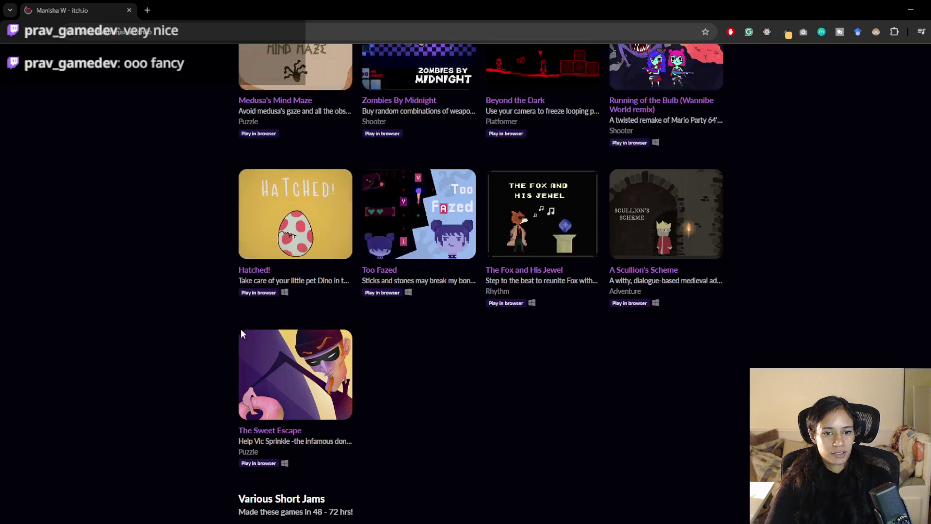
{"action": "scroll", "coordinate": [417, 316], "scroll_direction": "down", "scroll_amount": 5}
{"action": "scroll", "coordinate": [425, 332], "scroll_direction": "down", "scroll_amount": 2}
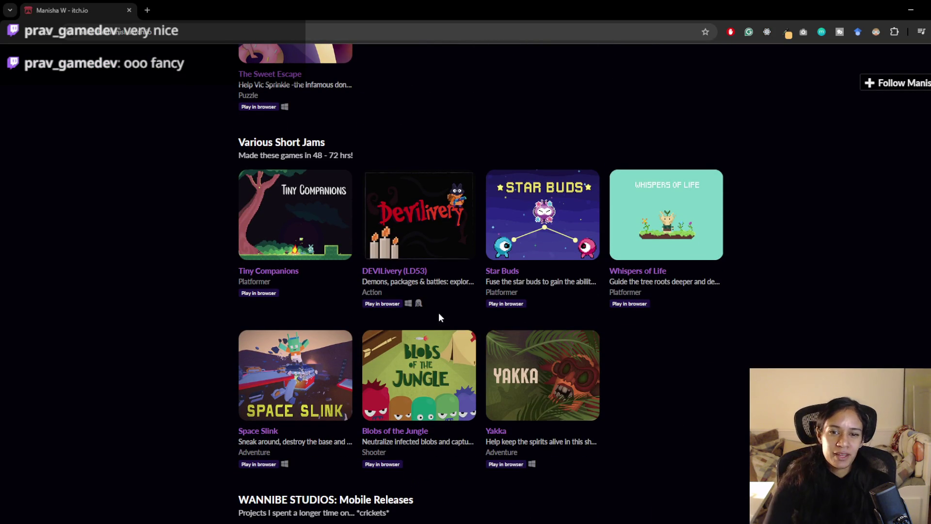
{"action": "middle_click", "coordinate": [679, 317]}
{"action": "scroll", "coordinate": [679, 317], "scroll_direction": "up", "scroll_amount": 10}
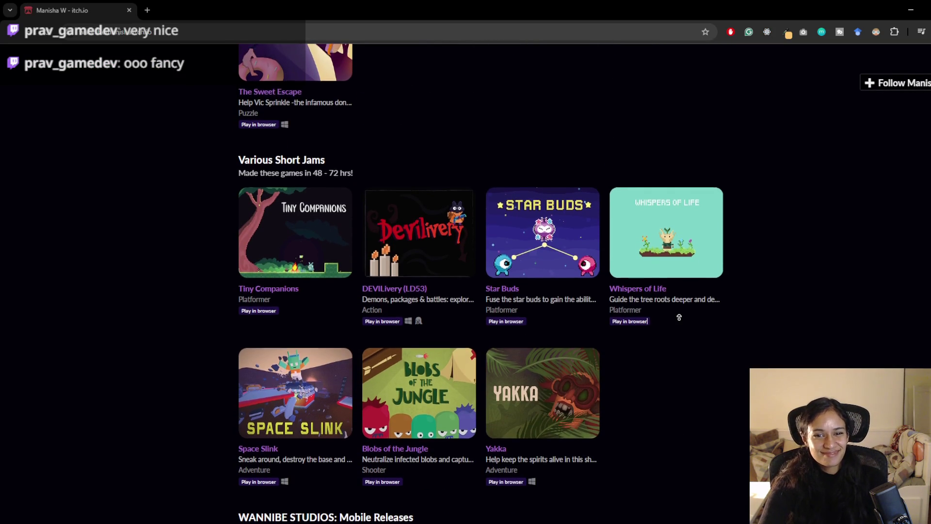
{"action": "scroll", "coordinate": [677, 286], "scroll_direction": "up", "scroll_amount": 2}
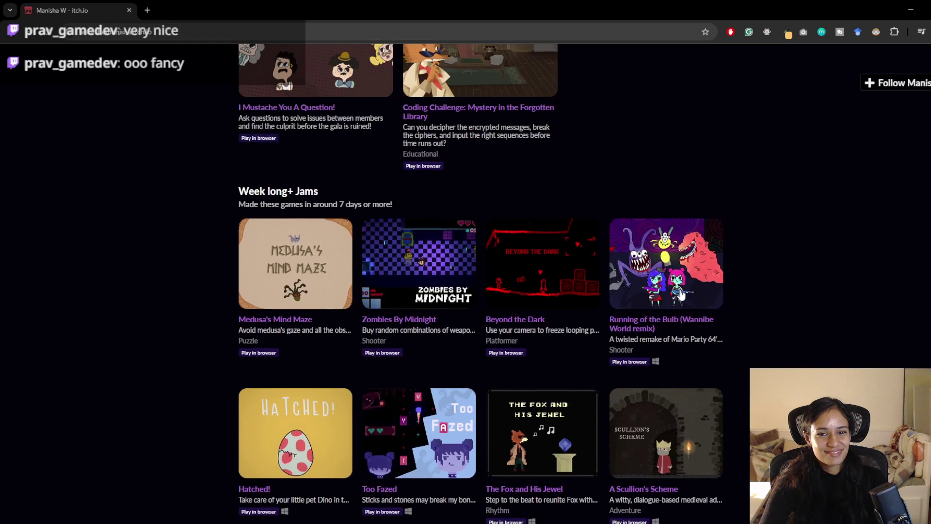
{"action": "scroll", "coordinate": [684, 305], "scroll_direction": "up", "scroll_amount": 2}
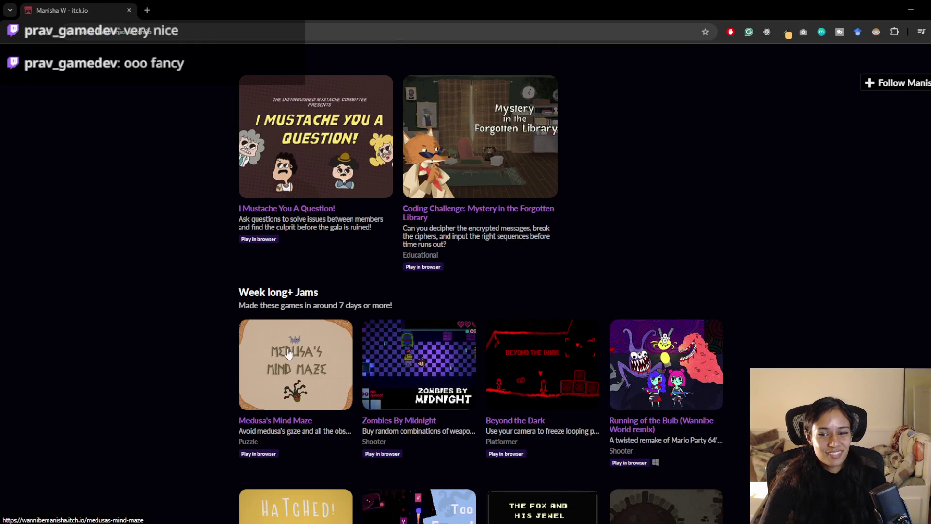
Open the Running of the Bulb page and enlarge two gameplay screenshots.
{"action": "left_click", "coordinate": [660, 371]}
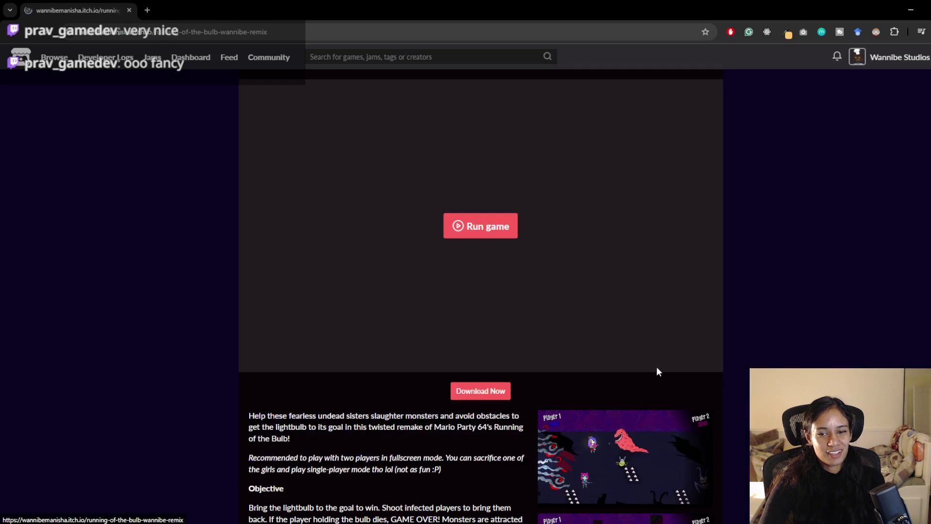
{"action": "scroll", "coordinate": [641, 366], "scroll_direction": "down", "scroll_amount": 4}
{"action": "left_click", "coordinate": [627, 269]}
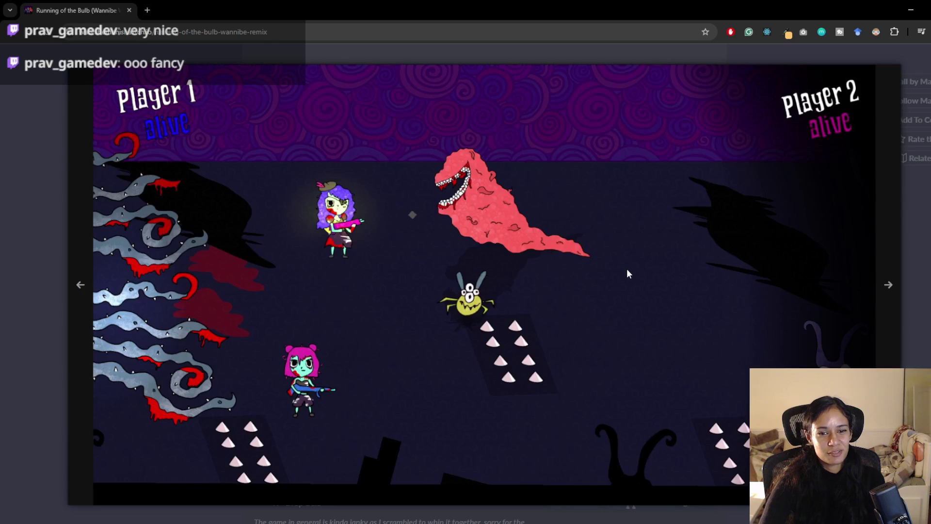
{"action": "left_click", "coordinate": [909, 329]}
{"action": "left_click", "coordinate": [600, 422]}
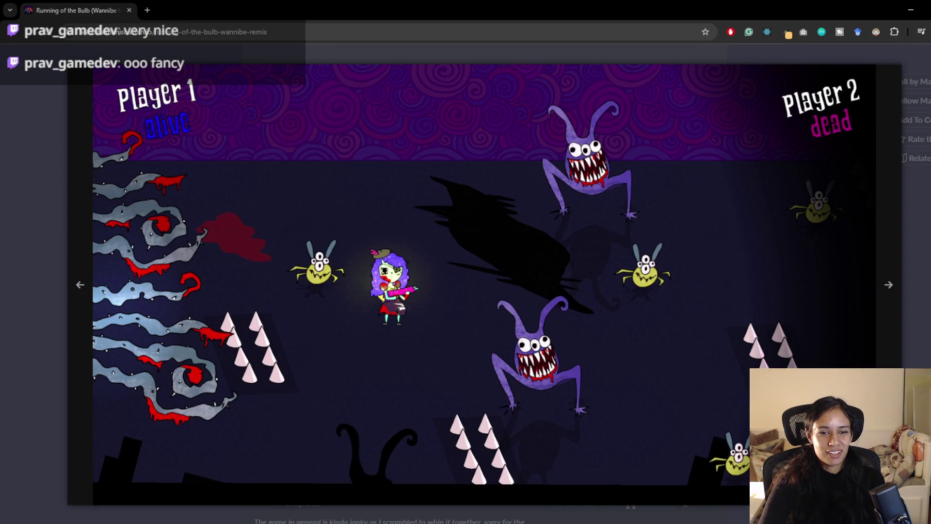
{"action": "key", "text": "Escape"}
{"action": "scroll", "coordinate": [352, 318], "scroll_direction": "down", "scroll_amount": 3}
{"action": "scroll", "coordinate": [203, 271], "scroll_direction": "down", "scroll_amount": 3}
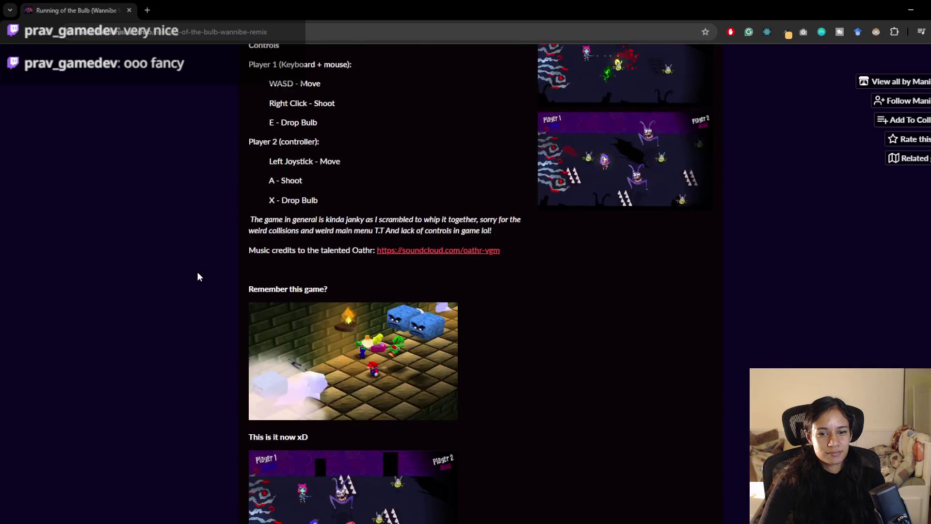
{"action": "scroll", "coordinate": [197, 272], "scroll_direction": "up", "scroll_amount": 8}
Open the Medusa's Mind Maze page, view its Level 5 screenshot, then return to Unity.
{"action": "key", "text": "alt+Left"}
{"action": "scroll", "coordinate": [208, 262], "scroll_direction": "down", "scroll_amount": 3}
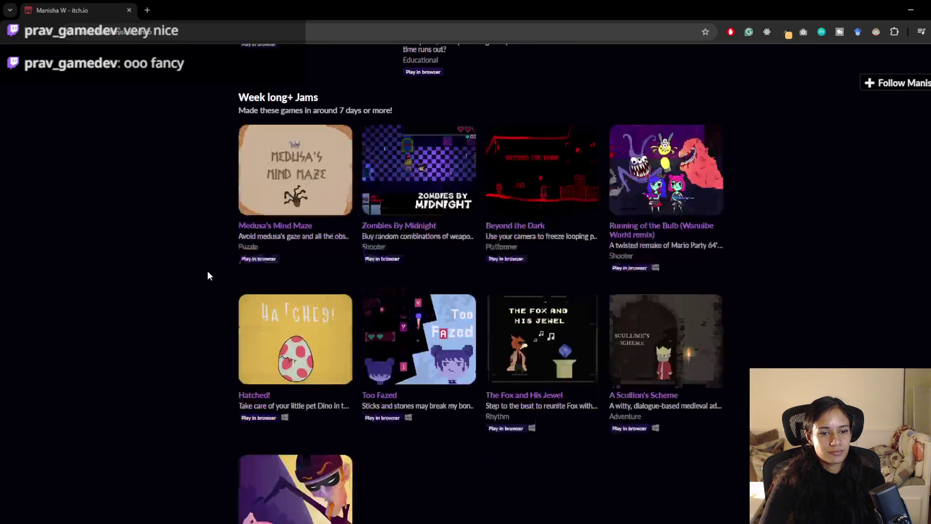
{"action": "left_click", "coordinate": [252, 162]}
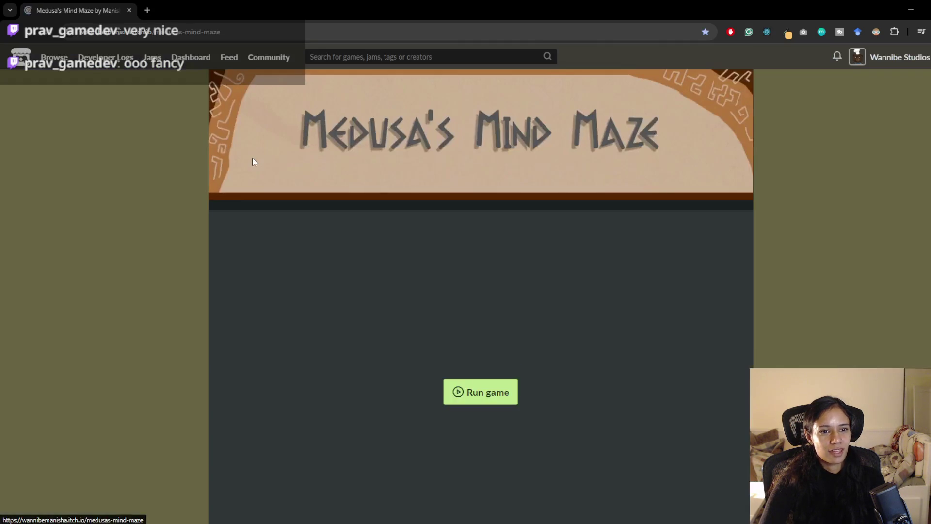
{"action": "scroll", "coordinate": [424, 380], "scroll_direction": "down", "scroll_amount": 9}
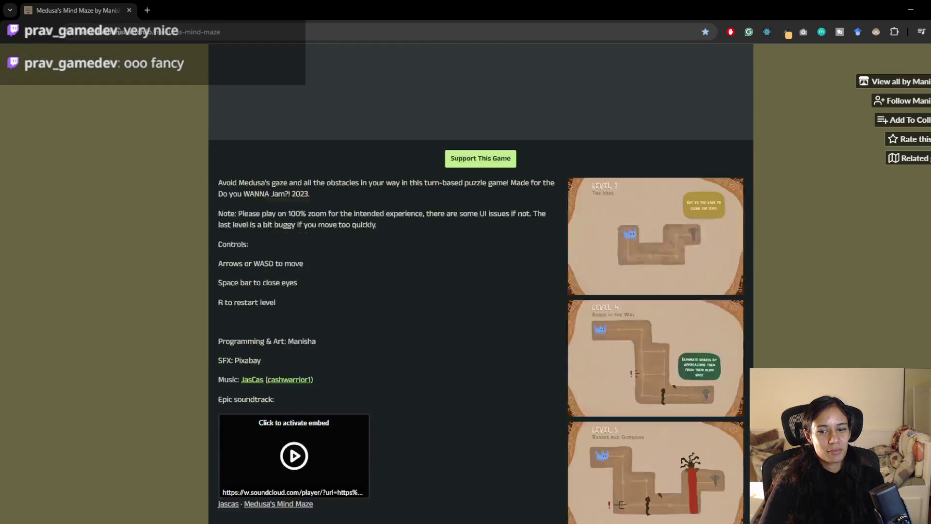
{"action": "scroll", "coordinate": [426, 377], "scroll_direction": "down", "scroll_amount": 3}
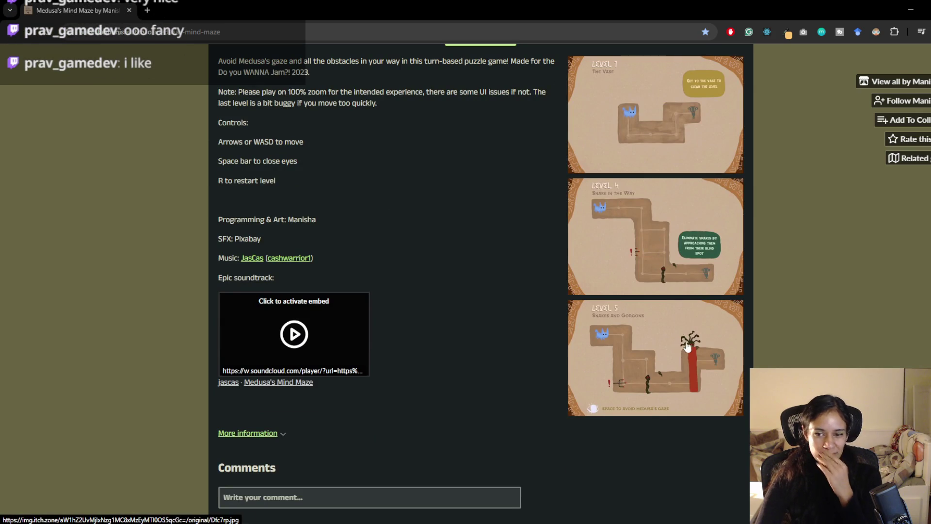
{"action": "left_click", "coordinate": [687, 344]}
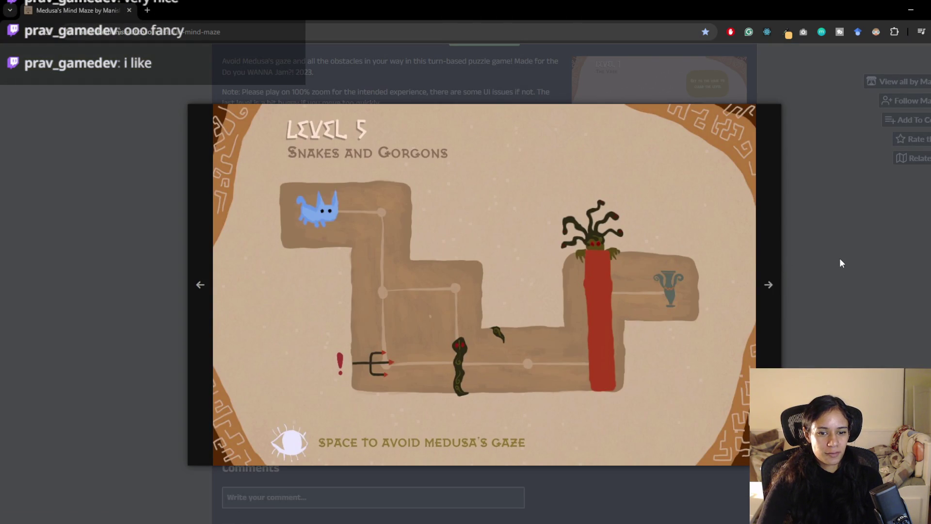
{"action": "left_click", "coordinate": [842, 264]}
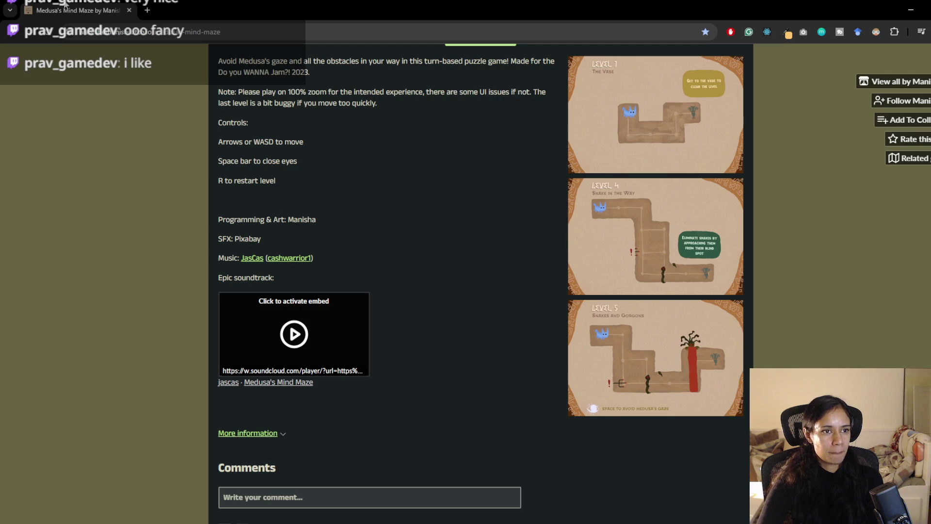
{"action": "key", "text": "alt+Tab"}
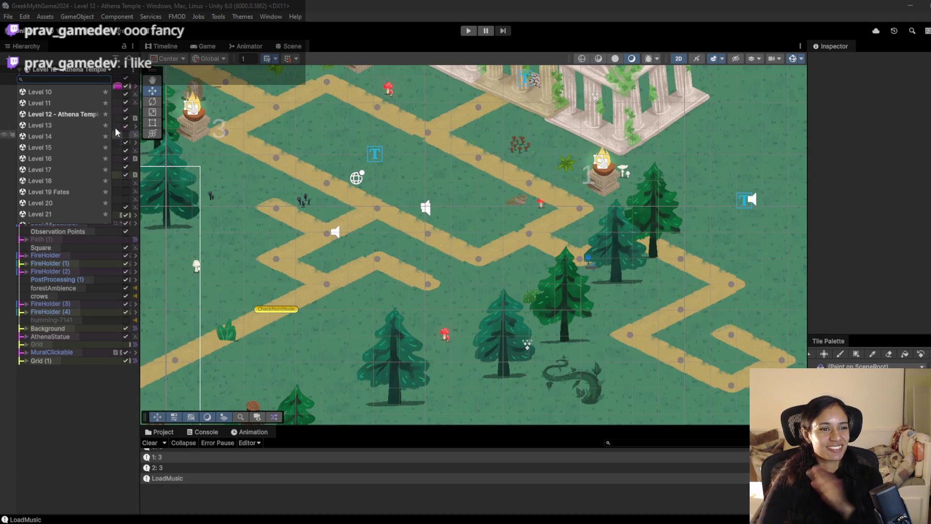
Toggle the Hierarchy scene list, then bring the Pomofocus task window forward.
{"action": "left_click", "coordinate": [90, 72]}
{"action": "left_click", "coordinate": [90, 72]}
{"action": "left_click", "coordinate": [90, 73]}
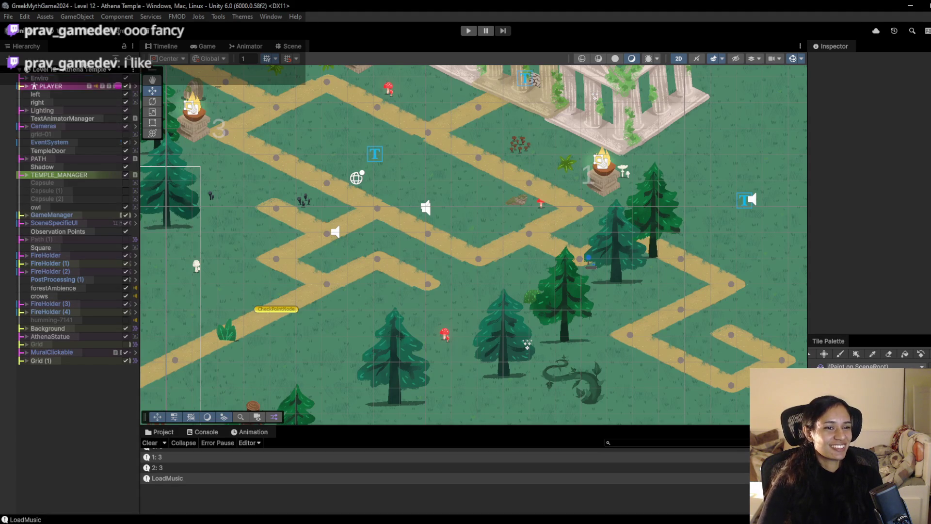
{"action": "left_click", "coordinate": [84, 71]}
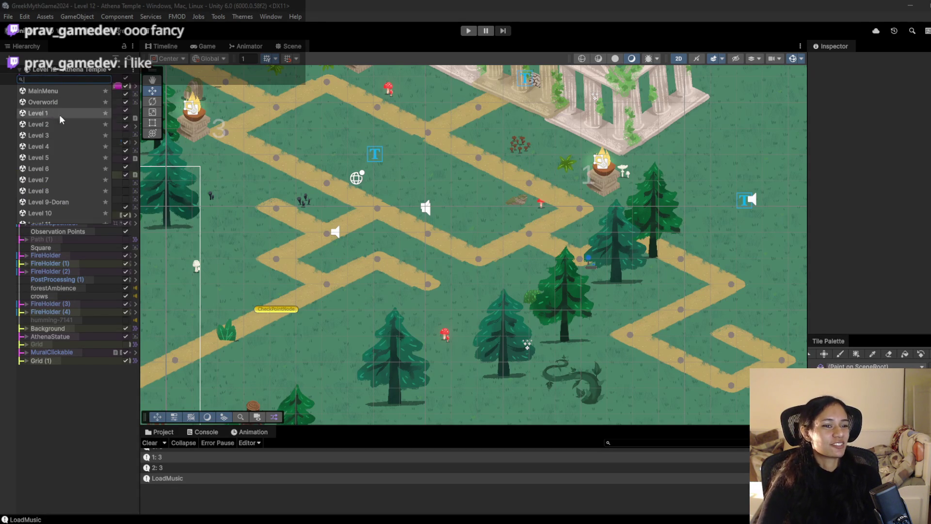
{"action": "scroll", "coordinate": [49, 182], "scroll_direction": "down", "scroll_amount": 3}
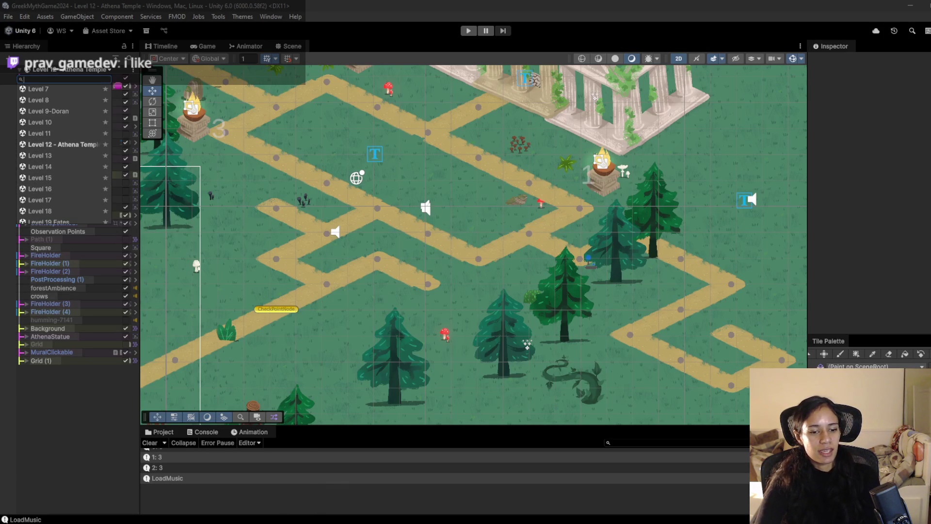
{"action": "mouse_move", "coordinate": [280, 521]}
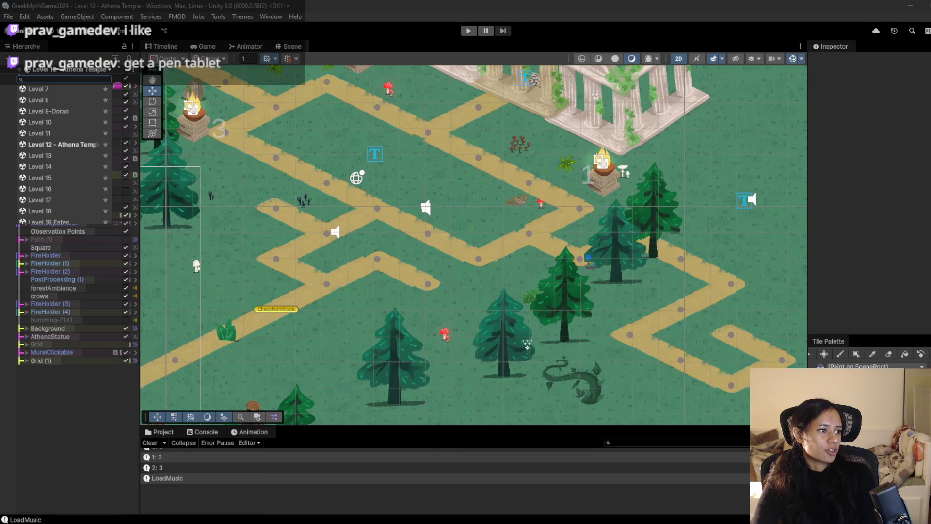
{"action": "left_click", "coordinate": [180, 461]}
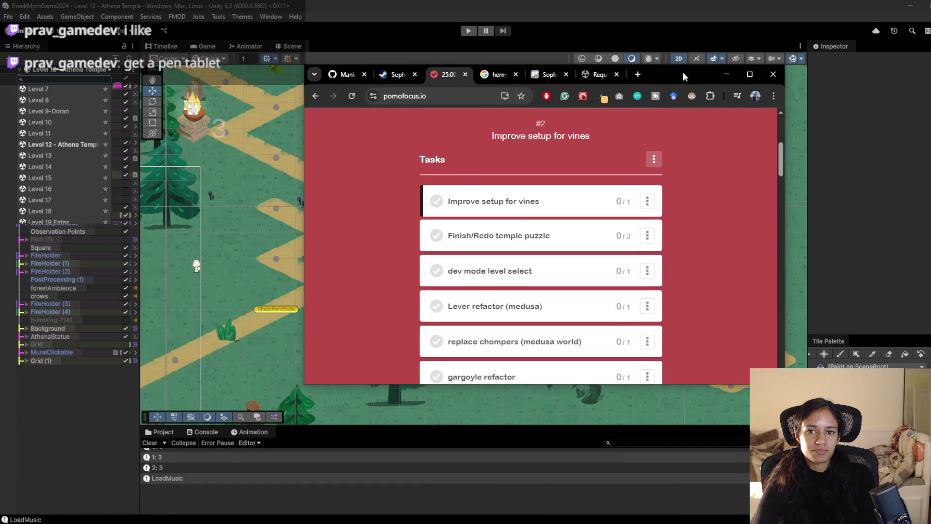
Maximize Pomofocus, drag 'gargoyle refactor' above 'Improve setup for vines', then minimize Chrome.
{"action": "left_click", "coordinate": [750, 75]}
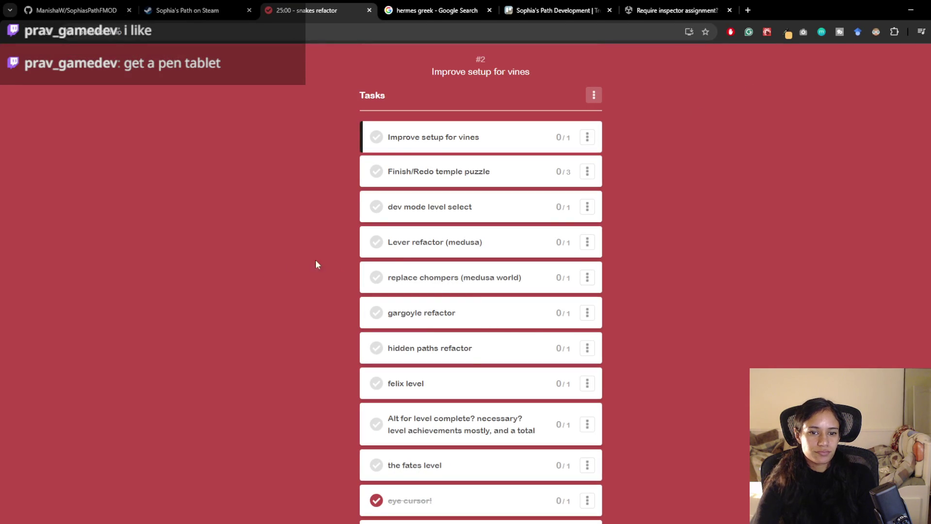
{"action": "scroll", "coordinate": [417, 276], "scroll_direction": "down", "scroll_amount": 1}
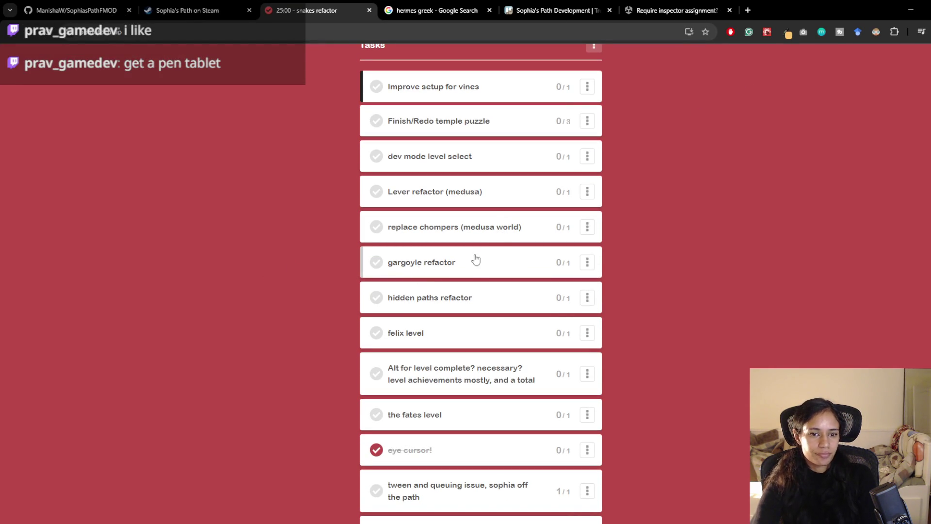
{"action": "mouse_move", "coordinate": [466, 269]}
{"action": "left_mouse_down"}
{"action": "mouse_move", "coordinate": [507, 120]}
{"action": "mouse_move", "coordinate": [503, 91]}
{"action": "left_mouse_up"}
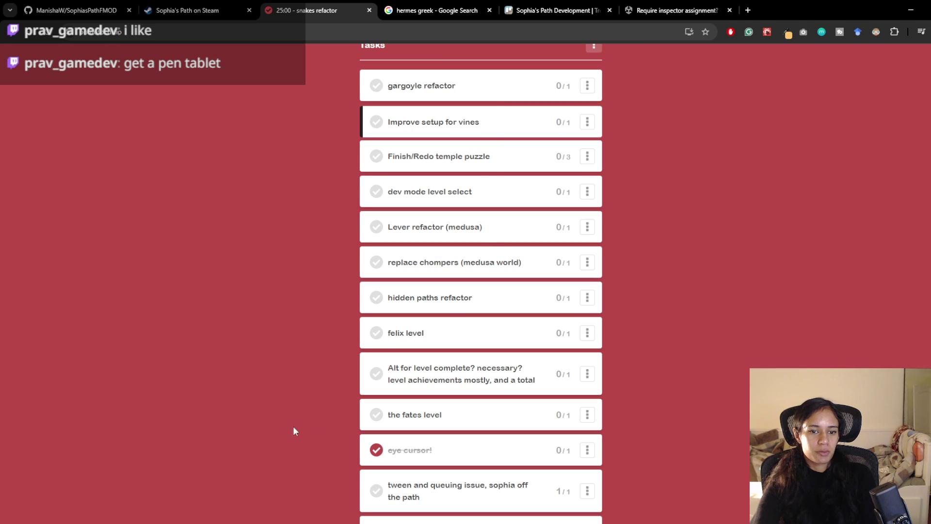
{"action": "scroll", "coordinate": [277, 404], "scroll_direction": "up", "scroll_amount": 1}
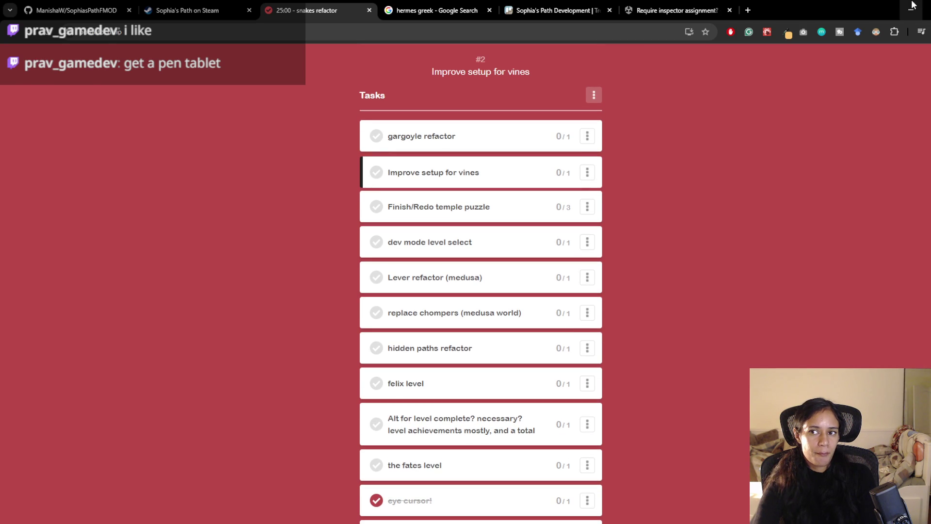
{"action": "left_click", "coordinate": [911, 9]}
{"action": "scroll", "coordinate": [23, 173], "scroll_direction": "down", "scroll_amount": 1}
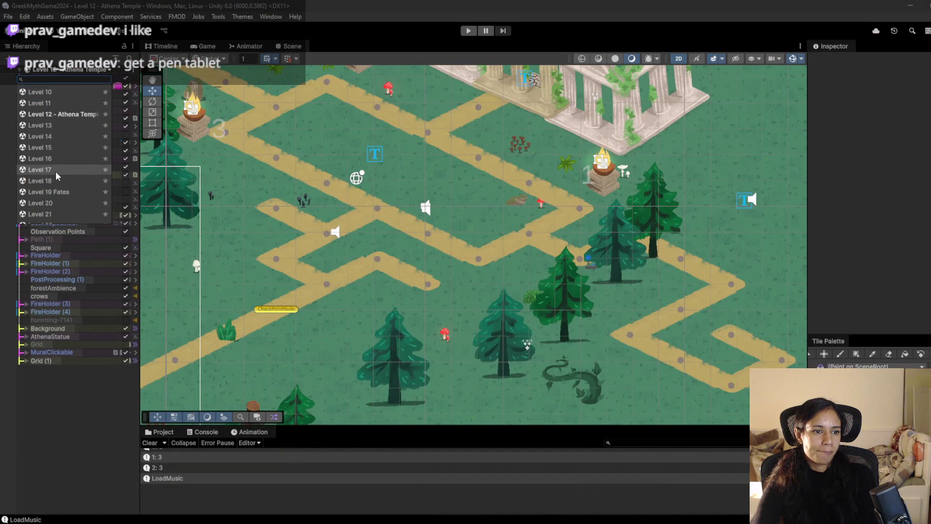
Load the Level 17 scene and frame the Scene view on the sphinx.
{"action": "left_click", "coordinate": [40, 169]}
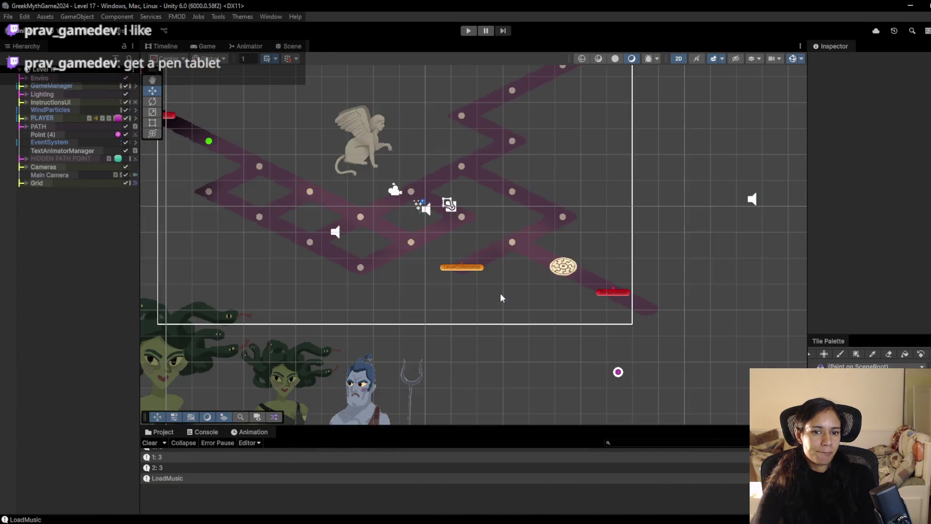
{"action": "left_click_drag", "start_coordinate": [259, 167], "coordinate": [391, 226]}
{"action": "scroll", "coordinate": [476, 234], "scroll_direction": "up", "scroll_amount": 5}
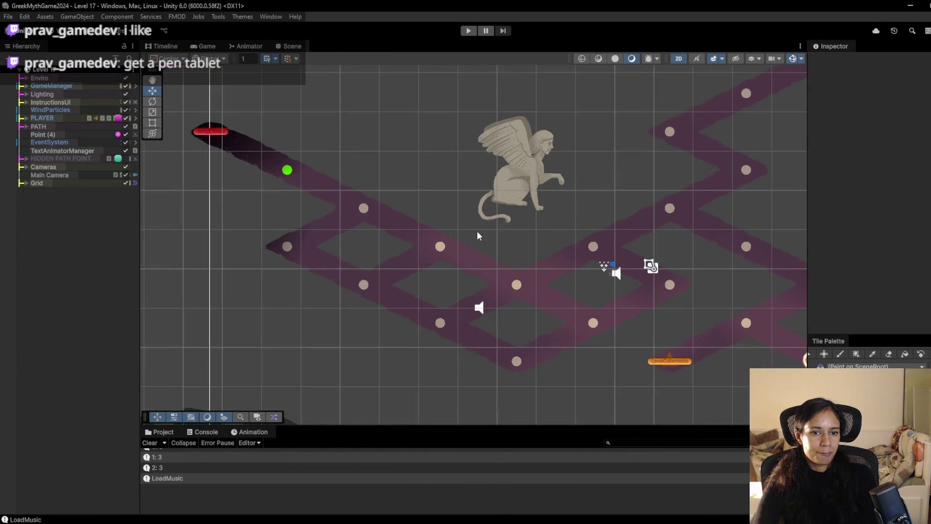
Expand Grid and SpecialPointsTilemap to list its six points.
{"action": "left_click", "coordinate": [26, 184]}
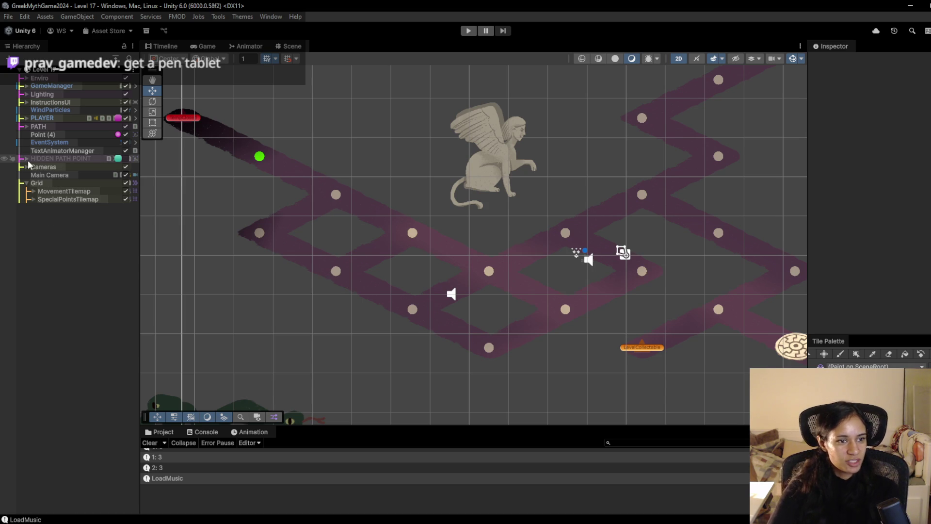
{"action": "left_click", "coordinate": [33, 199]}
{"action": "left_click", "coordinate": [33, 200]}
{"action": "left_click", "coordinate": [33, 200]}
{"action": "left_click", "coordinate": [33, 200]}
{"action": "left_click", "coordinate": [33, 198]}
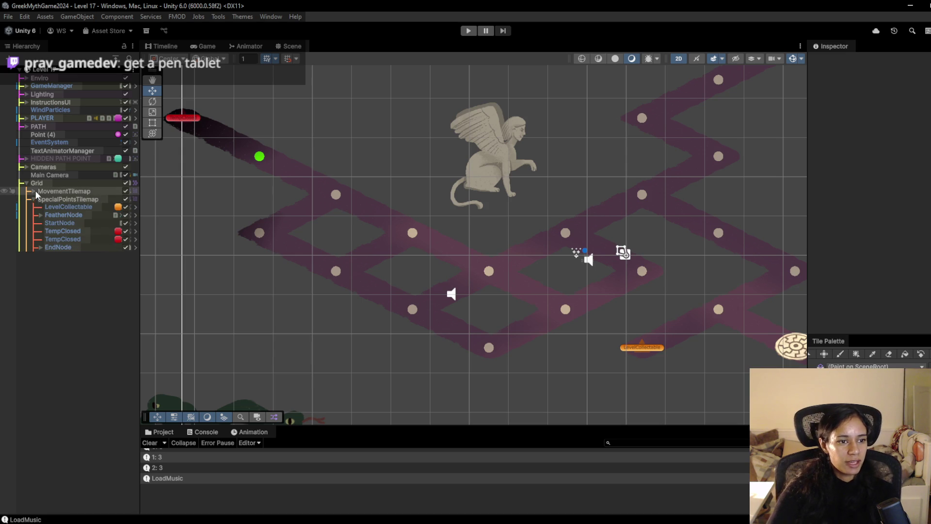
{"action": "left_click", "coordinate": [33, 198]}
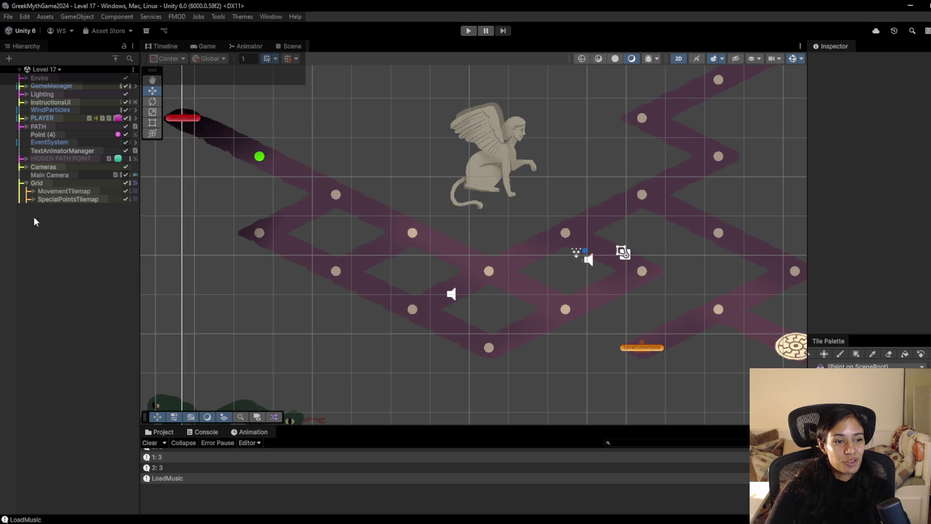
{"action": "left_click", "coordinate": [33, 199]}
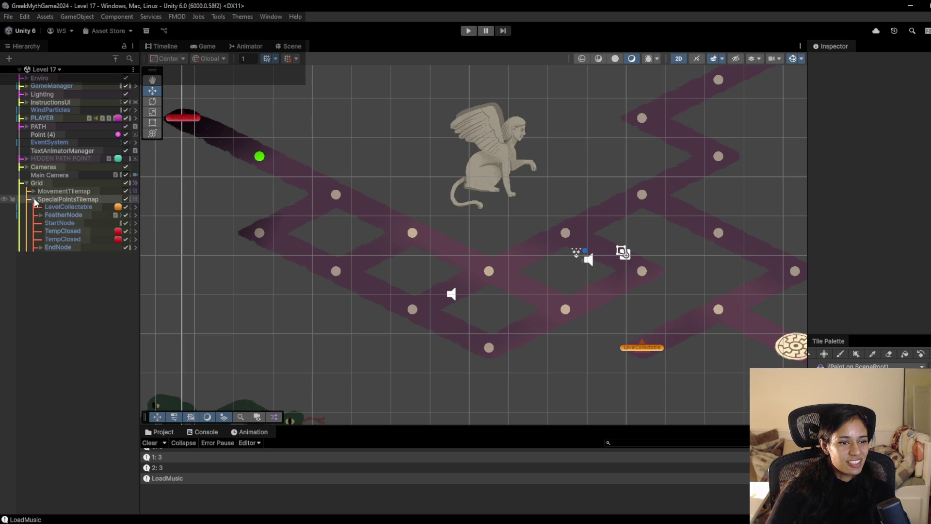
{"action": "left_click", "coordinate": [37, 192]}
{"action": "left_click", "coordinate": [36, 193]}
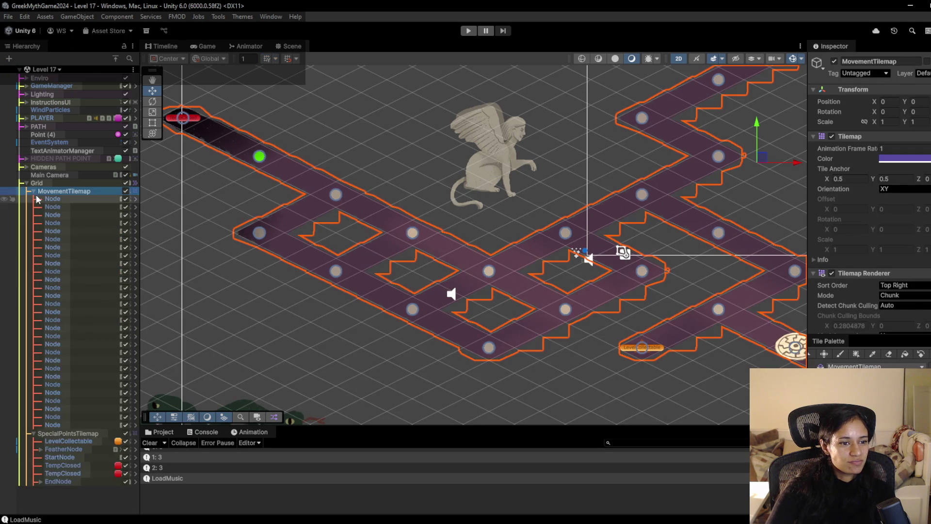
{"action": "left_click", "coordinate": [35, 196]}
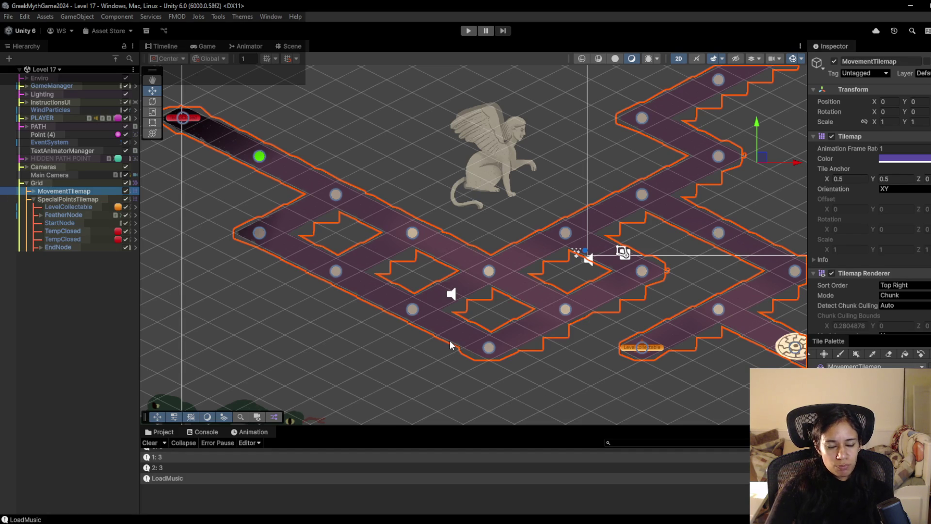
{"action": "mouse_move", "coordinate": [324, 326]}
{"action": "left_mouse_down"}
{"action": "mouse_move", "coordinate": [292, 325]}
{"action": "mouse_move", "coordinate": [295, 291]}
{"action": "left_mouse_up"}
{"action": "scroll", "coordinate": [311, 321], "scroll_direction": "down", "scroll_amount": 1}
{"action": "left_click_drag", "start_coordinate": [487, 319], "coordinate": [505, 353]}
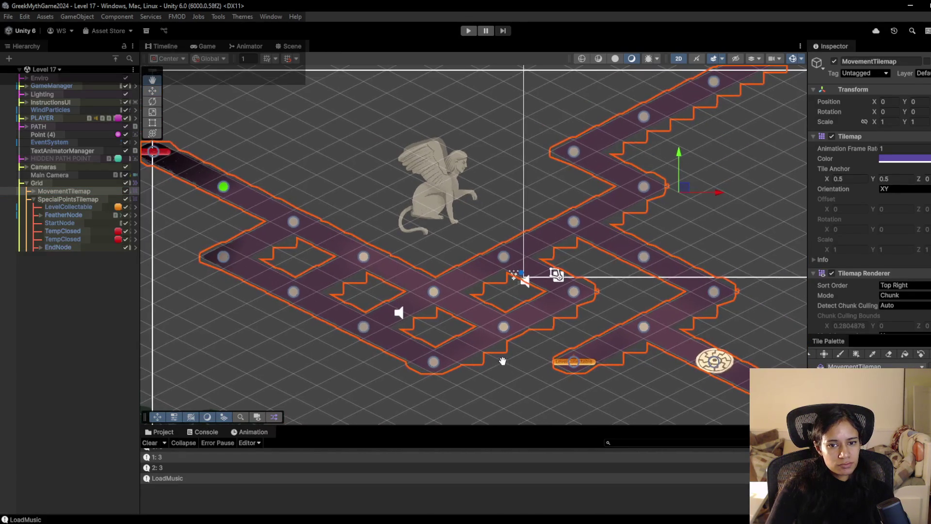
{"action": "left_click_drag", "start_coordinate": [293, 331], "coordinate": [300, 319]}
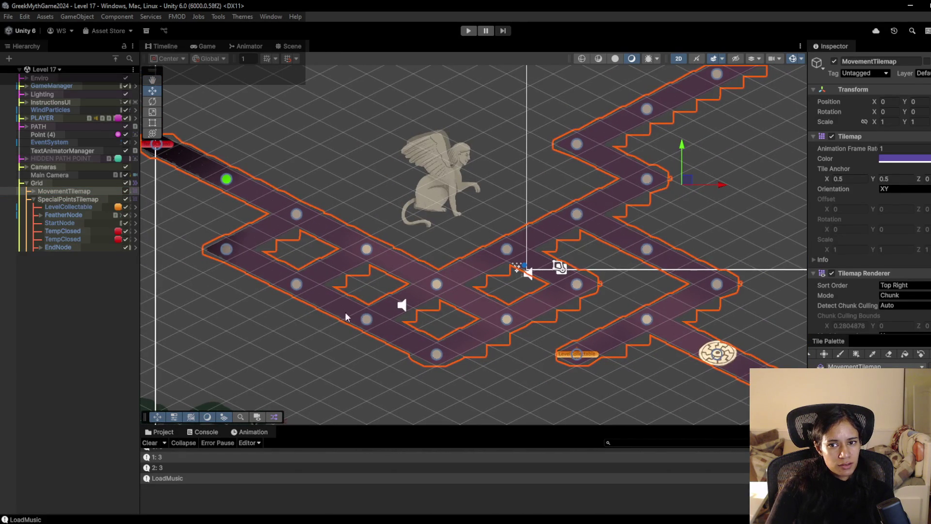
{"action": "scroll", "coordinate": [510, 311], "scroll_direction": "down", "scroll_amount": 3}
{"action": "scroll", "coordinate": [542, 294], "scroll_direction": "up", "scroll_amount": 3}
{"action": "scroll", "coordinate": [534, 297], "scroll_direction": "down", "scroll_amount": 3}
{"action": "scroll", "coordinate": [520, 302], "scroll_direction": "up", "scroll_amount": 2}
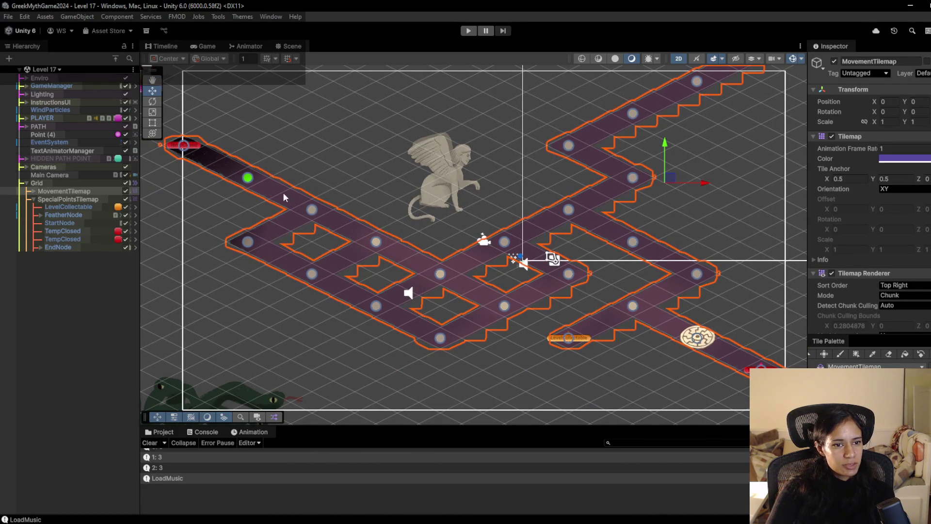
{"action": "mouse_move", "coordinate": [281, 517]}
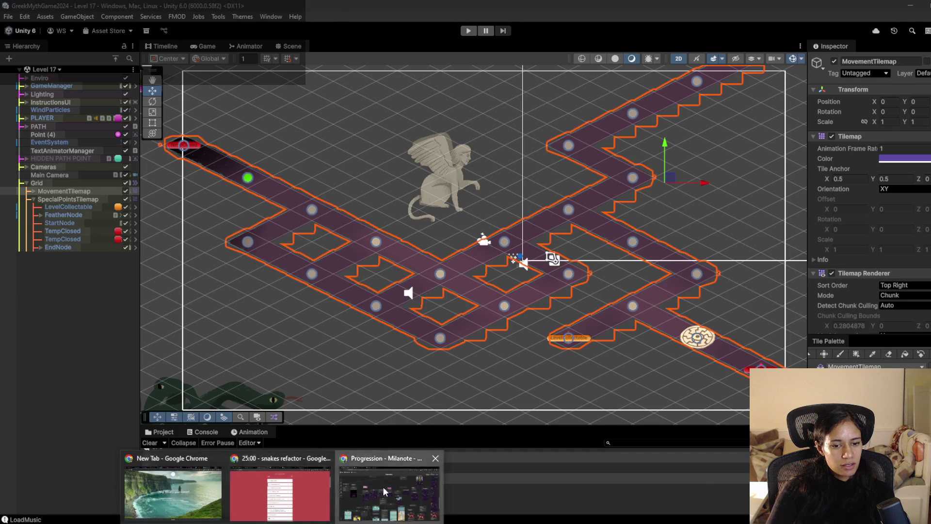
{"action": "left_click", "coordinate": [385, 491]}
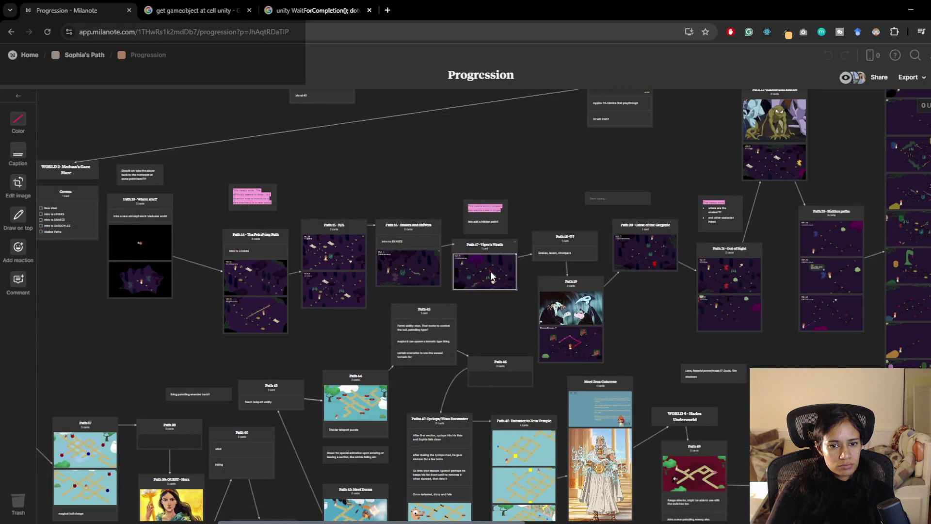
{"action": "left_click", "coordinate": [911, 9]}
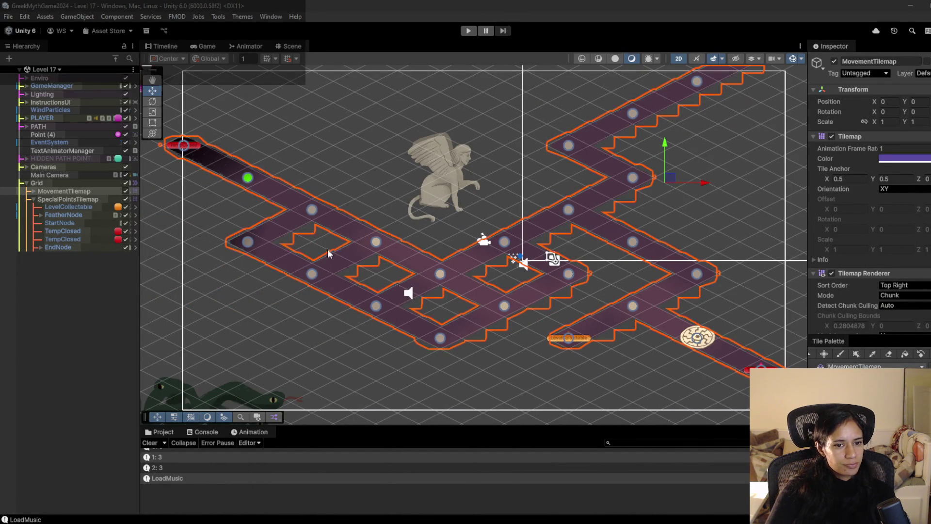
Expand the SpecialPointsTilemap and MovementTilemap node lists, then make SpecialPointsTilemap the active tilemap.
{"action": "scroll", "coordinate": [326, 238], "scroll_direction": "up", "scroll_amount": 2}
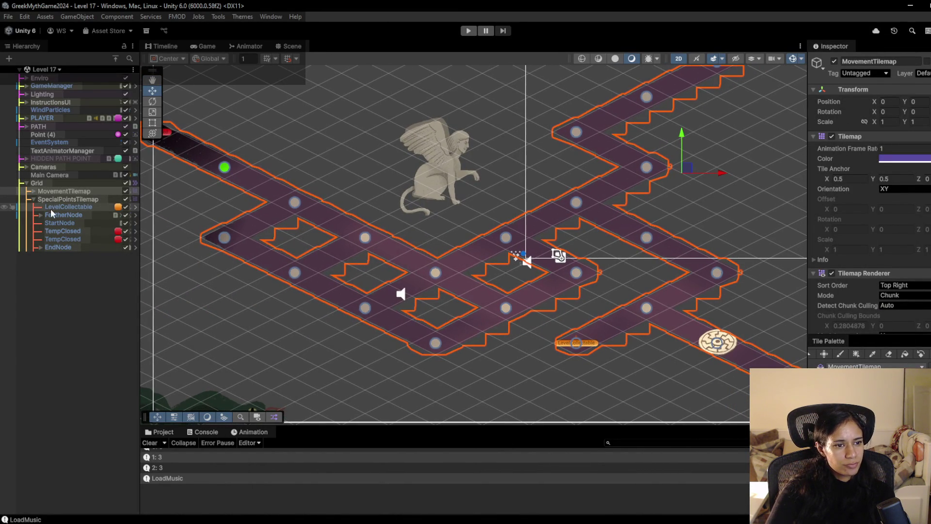
{"action": "left_click", "coordinate": [33, 200]}
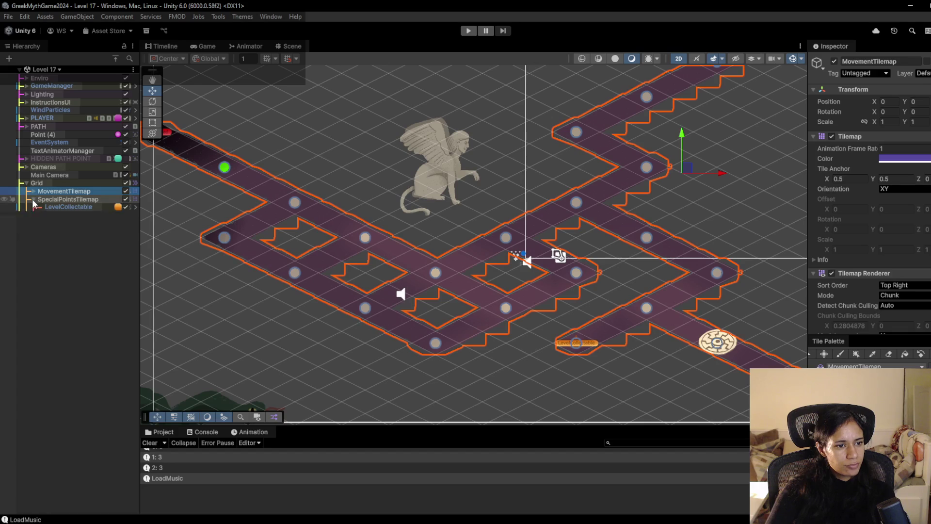
{"action": "left_click", "coordinate": [33, 200]}
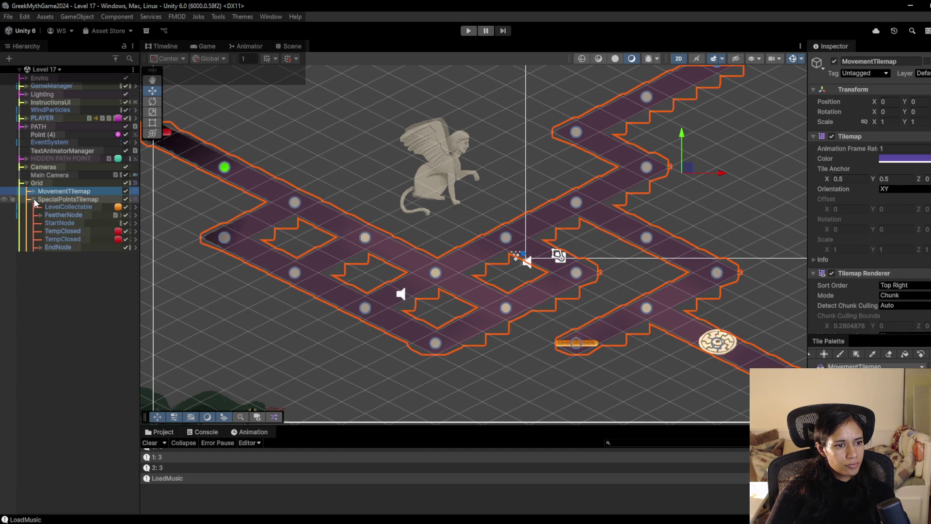
{"action": "left_click", "coordinate": [34, 192]}
{"action": "left_click", "coordinate": [34, 191]}
{"action": "left_click", "coordinate": [35, 192]}
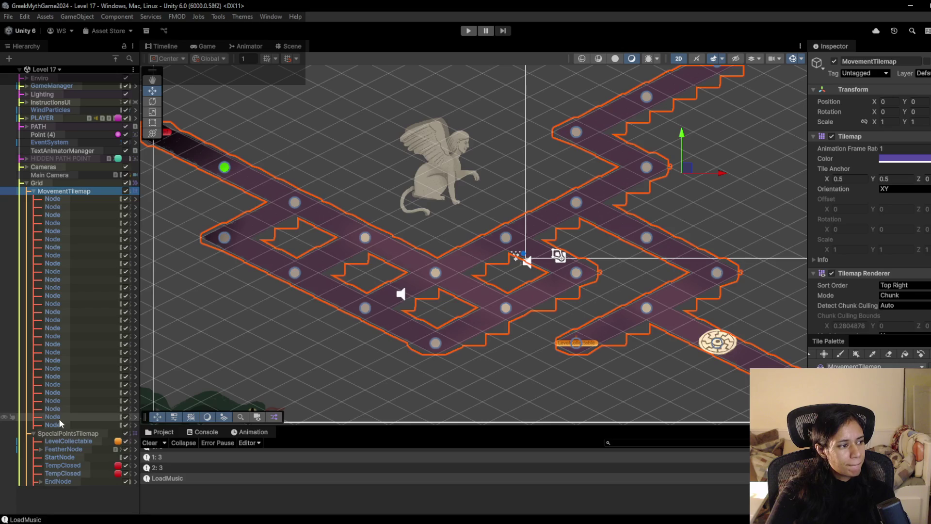
{"action": "mouse_move", "coordinate": [299, 203]}
{"action": "left_mouse_down"}
{"action": "mouse_move", "coordinate": [324, 233]}
{"action": "mouse_move", "coordinate": [290, 208]}
{"action": "left_mouse_up"}
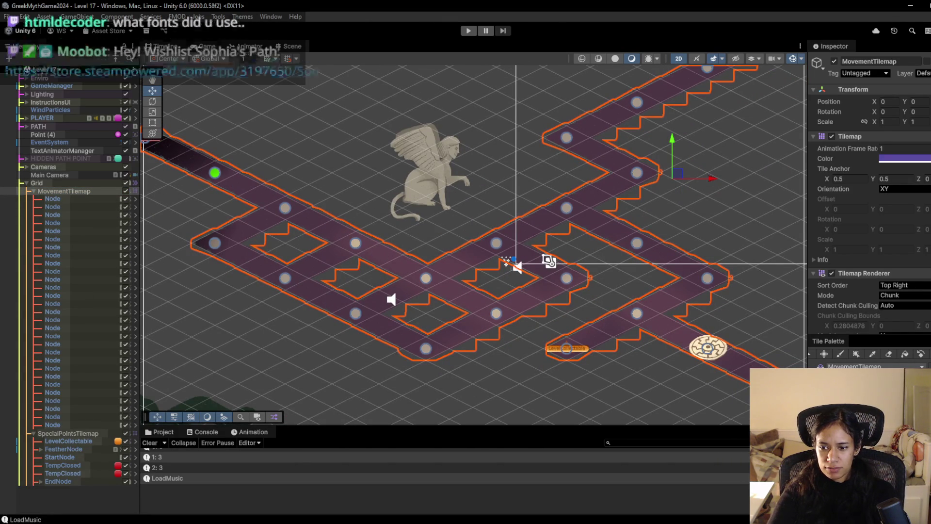
{"action": "left_click", "coordinate": [68, 434]}
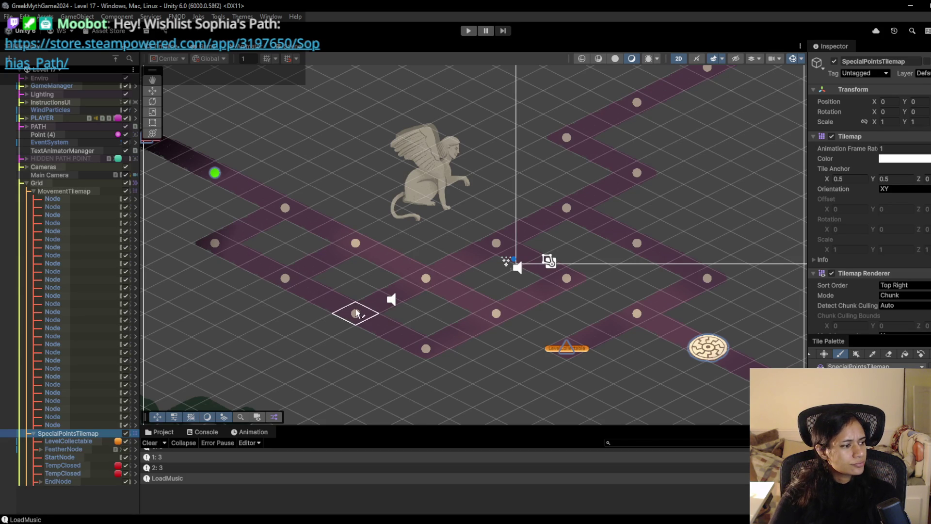
Paint two SnakeNodes and a ChomperNode onto the maze path cells.
{"action": "left_click", "coordinate": [424, 350]}
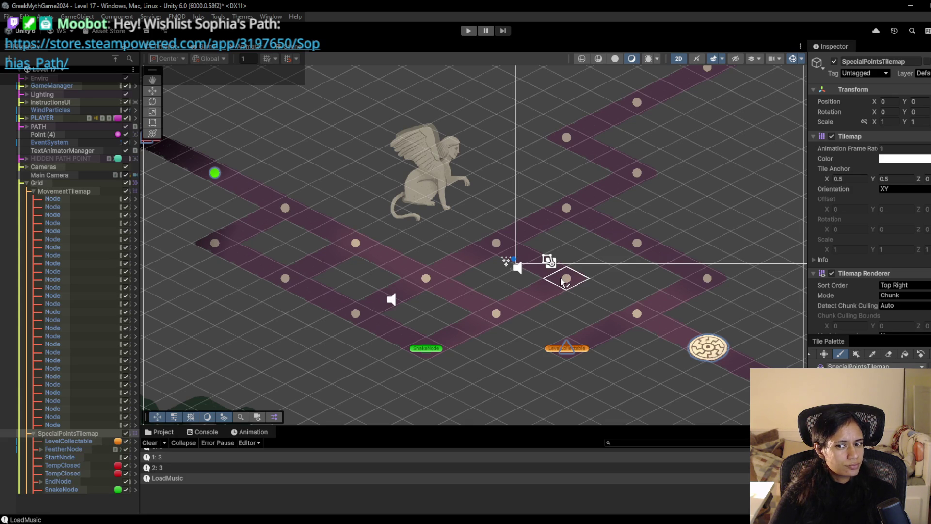
{"action": "left_click", "coordinate": [561, 280]}
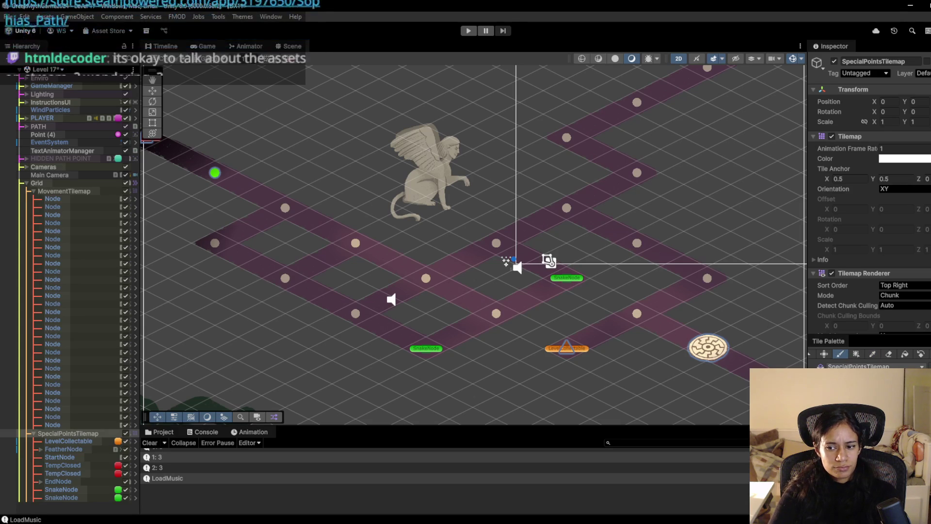
{"action": "left_click", "coordinate": [362, 314]}
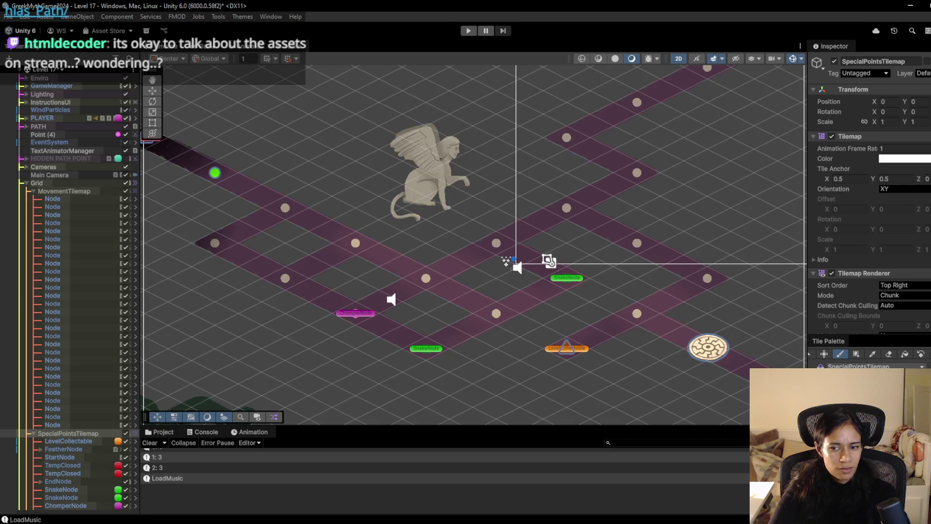
Erase the SnakeNode right of centre and paint ChomperNodes there and on the lower centre cell.
{"action": "left_click", "coordinate": [890, 356]}
{"action": "left_click", "coordinate": [566, 277]}
{"action": "key", "text": "i"}
{"action": "key", "text": "b"}
{"action": "left_click", "coordinate": [496, 313]}
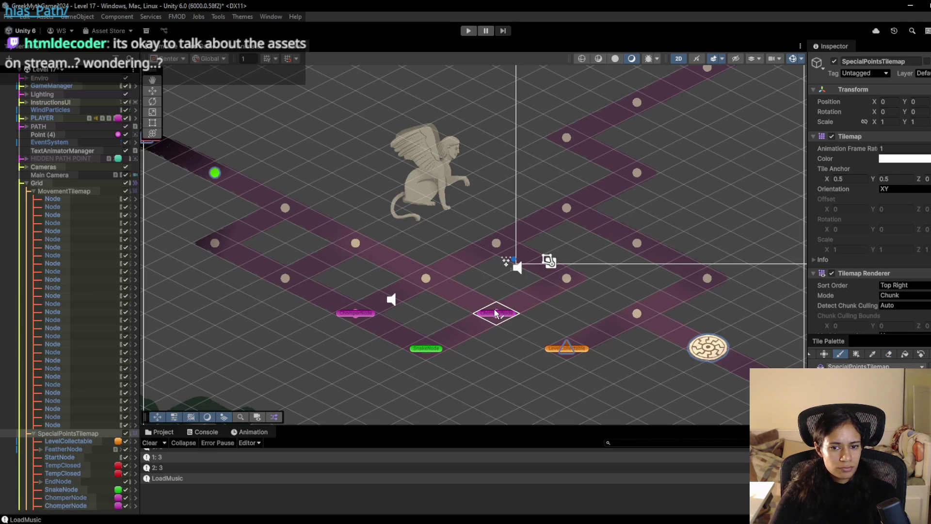
{"action": "left_click", "coordinate": [566, 278]}
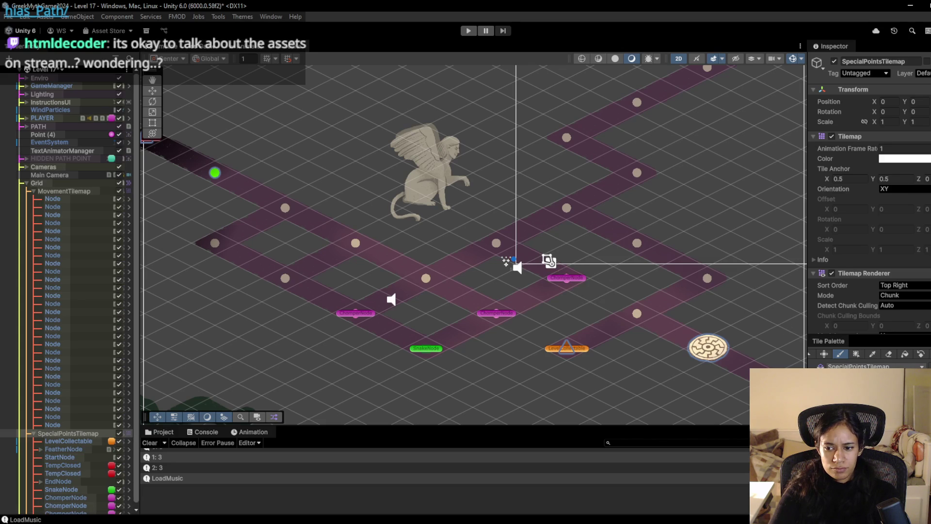
Add a right-side SnakeNode and SnakeLookOutNodes above centre and in place of the lower ChomperNode.
{"action": "left_click", "coordinate": [637, 245]}
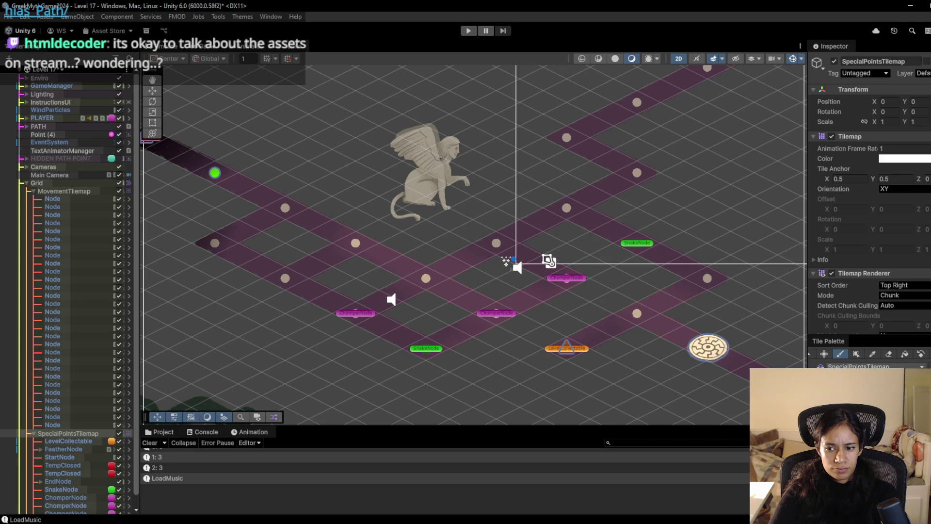
{"action": "left_click", "coordinate": [566, 207]}
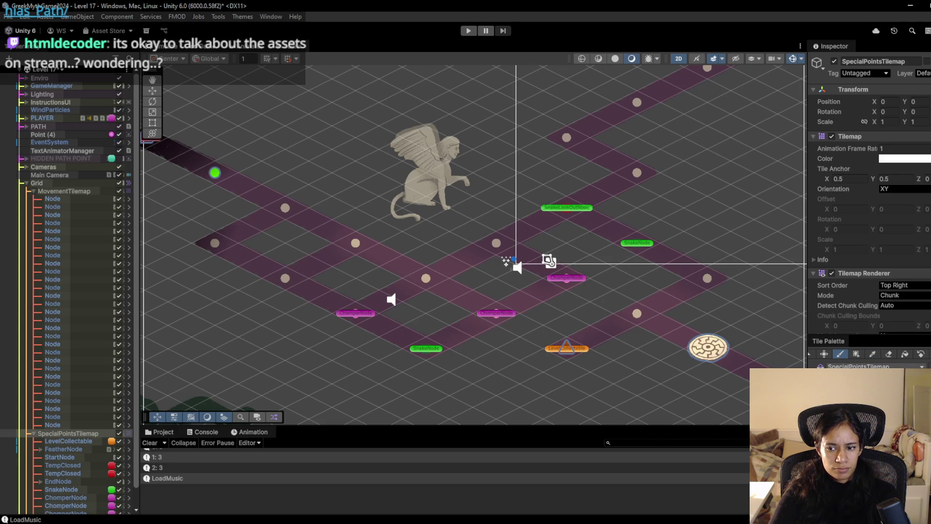
{"action": "left_click", "coordinate": [496, 313], "text": "shift"}
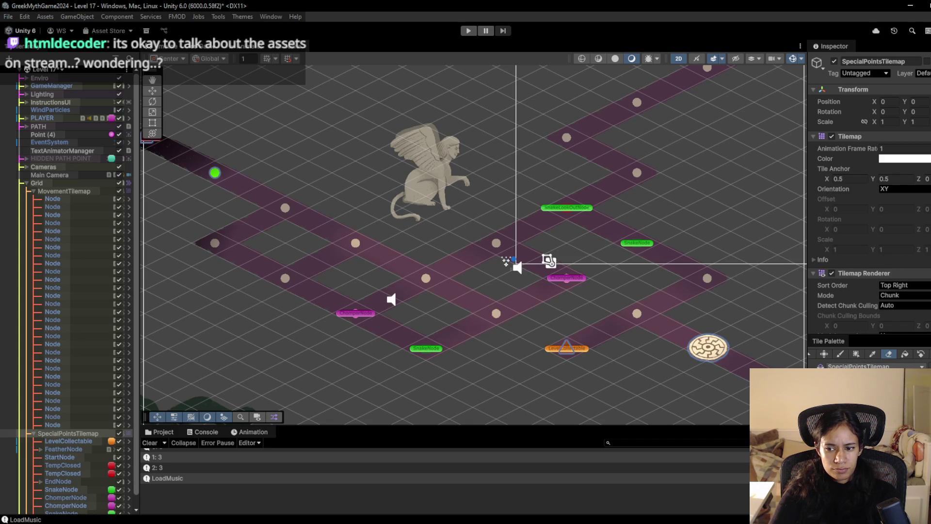
{"action": "left_click", "coordinate": [495, 320]}
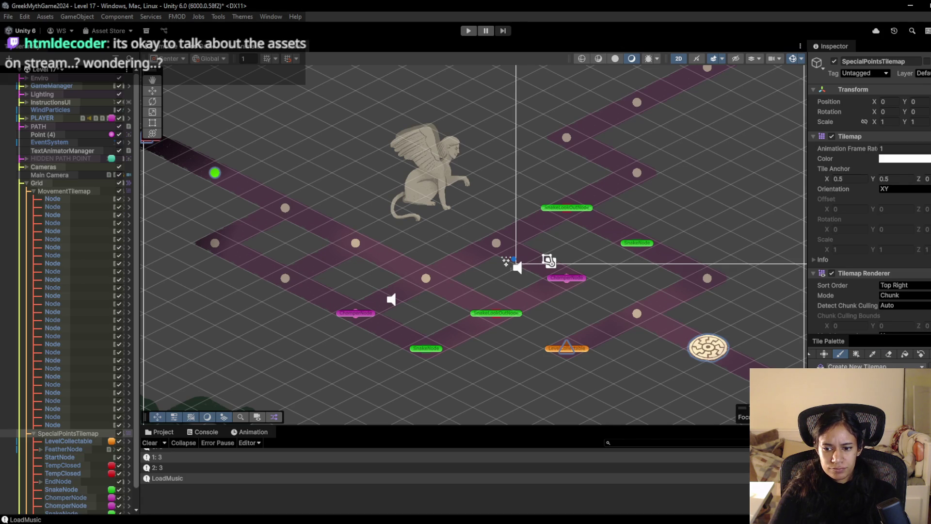
Erase a stray tile beside the centre ChomperNode and paint a new node on MovementTilemap.
{"action": "left_click", "coordinate": [590, 266]}
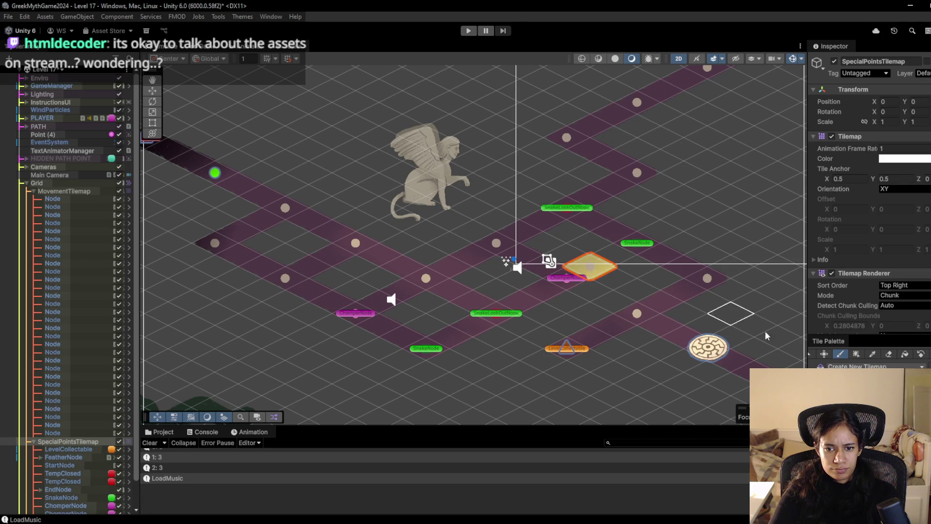
{"action": "left_click", "coordinate": [888, 354]}
{"action": "left_click", "coordinate": [590, 266]}
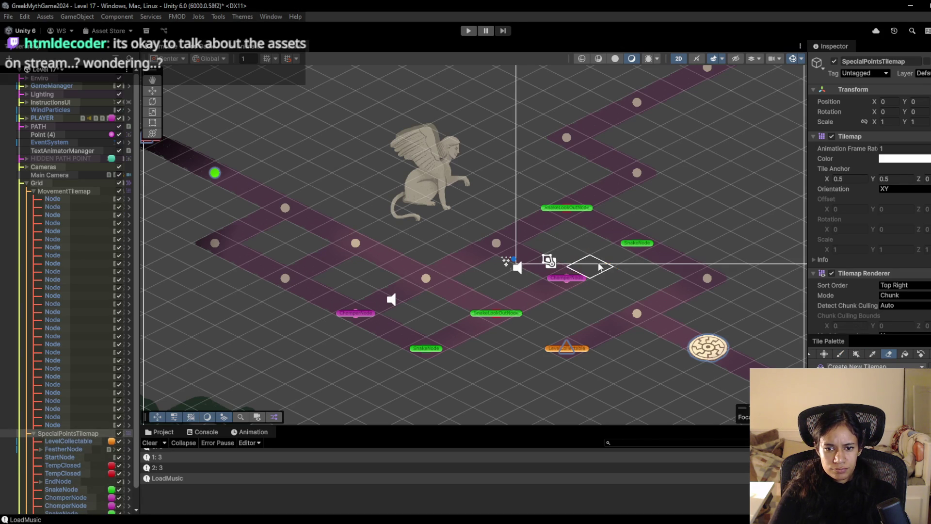
{"action": "left_click", "coordinate": [63, 191]}
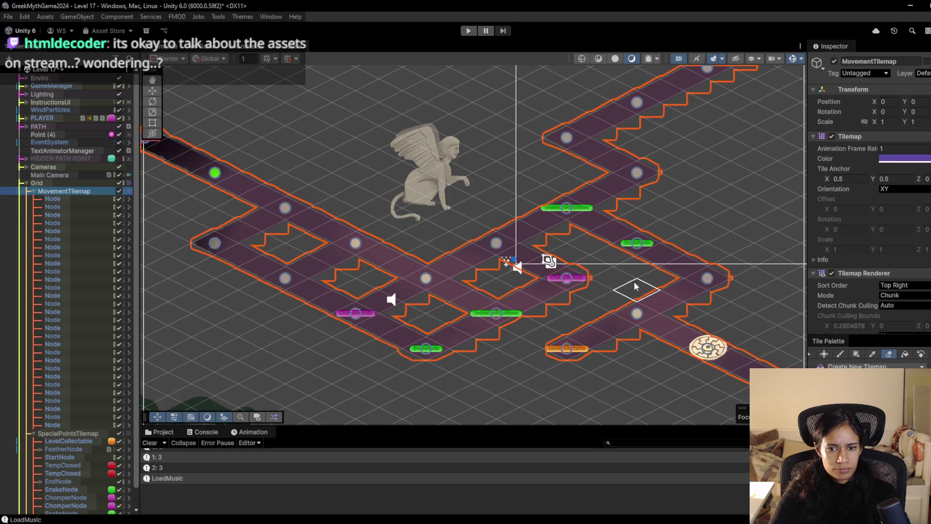
{"action": "key", "text": "b"}
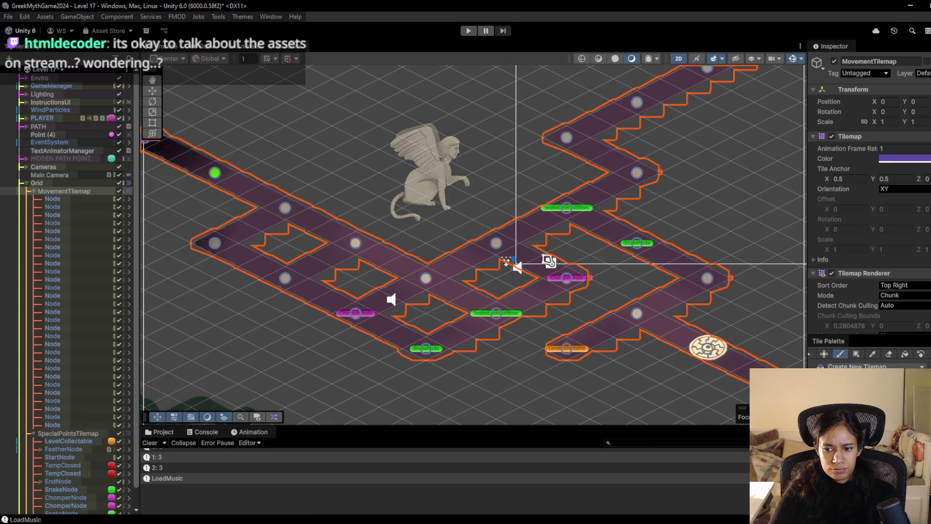
{"action": "left_click", "coordinate": [572, 274]}
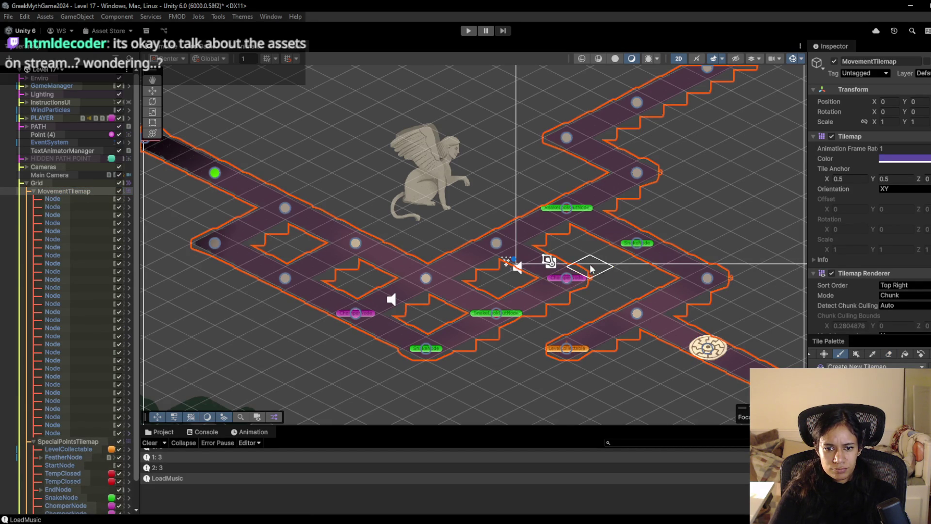
{"action": "scroll", "coordinate": [650, 312], "scroll_direction": "up", "scroll_amount": 2}
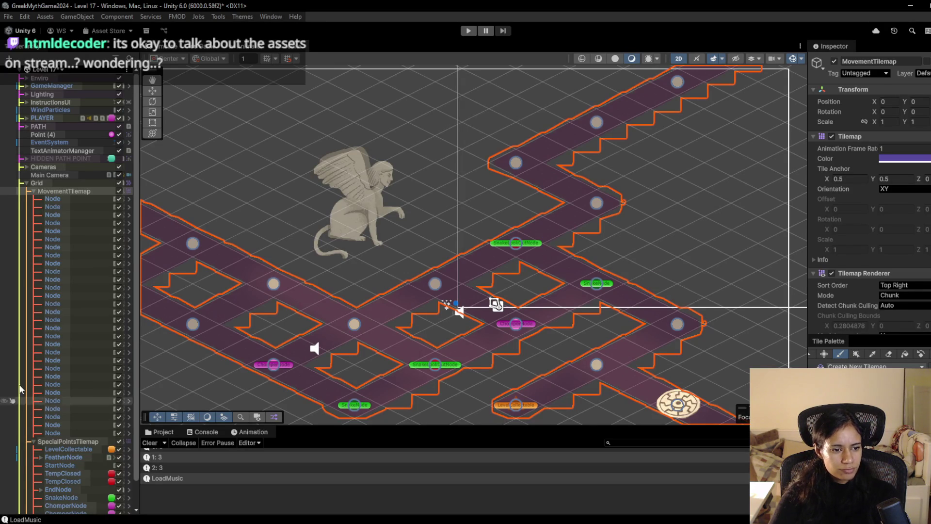
Step through the MovementTilemap Nodes, delete one, and select the last Node.
{"action": "left_click", "coordinate": [78, 198]}
{"action": "left_click", "coordinate": [73, 430]}
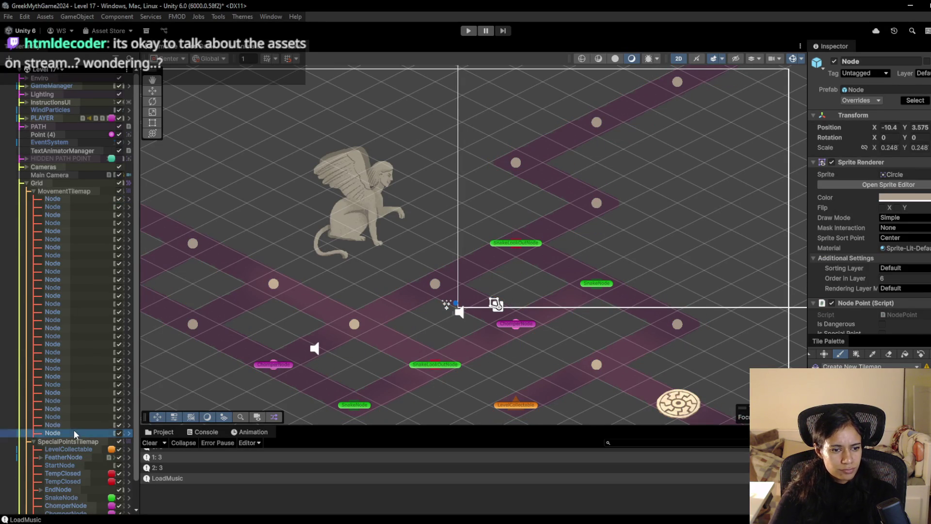
{"action": "left_click", "coordinate": [77, 424]}
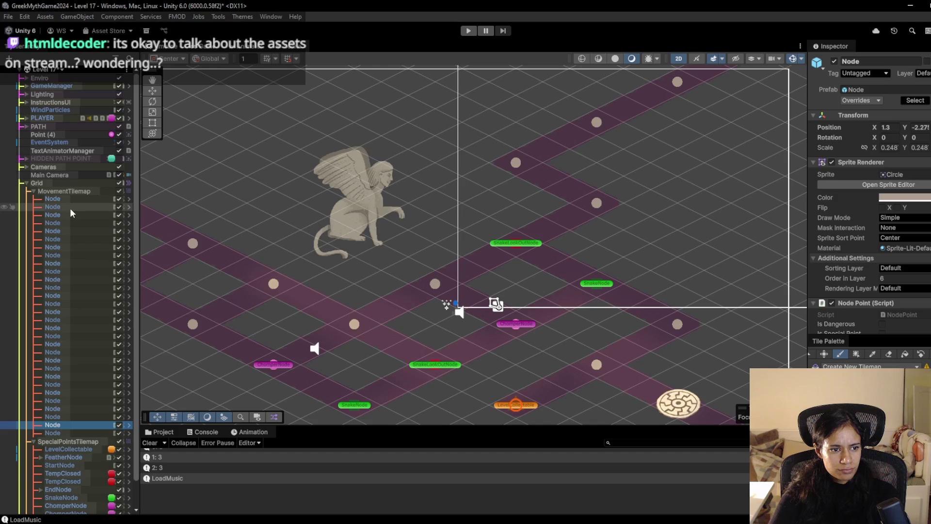
{"action": "key", "text": "Up"}
{"action": "key", "text": "Up"}
{"action": "key", "text": "Up"}
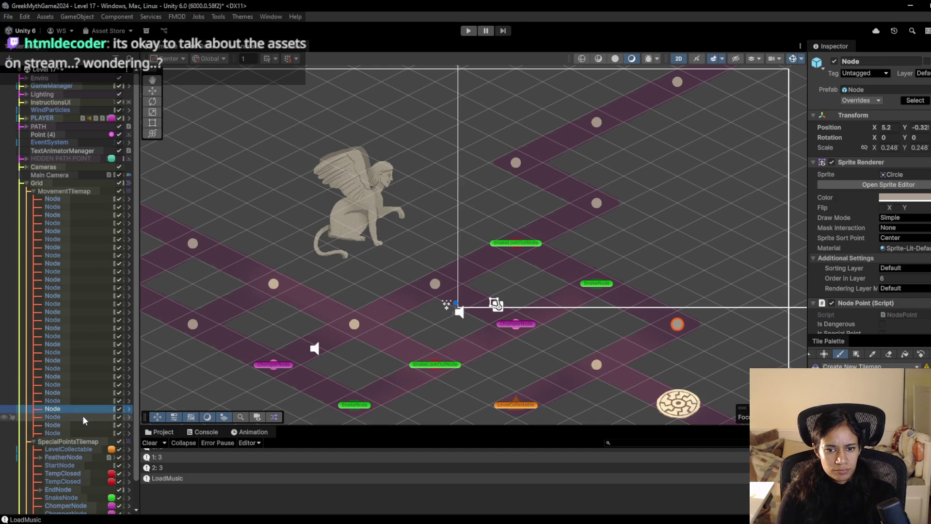
{"action": "key", "text": "Up"}
{"action": "key", "text": "Up"}
{"action": "key", "text": "Up"}
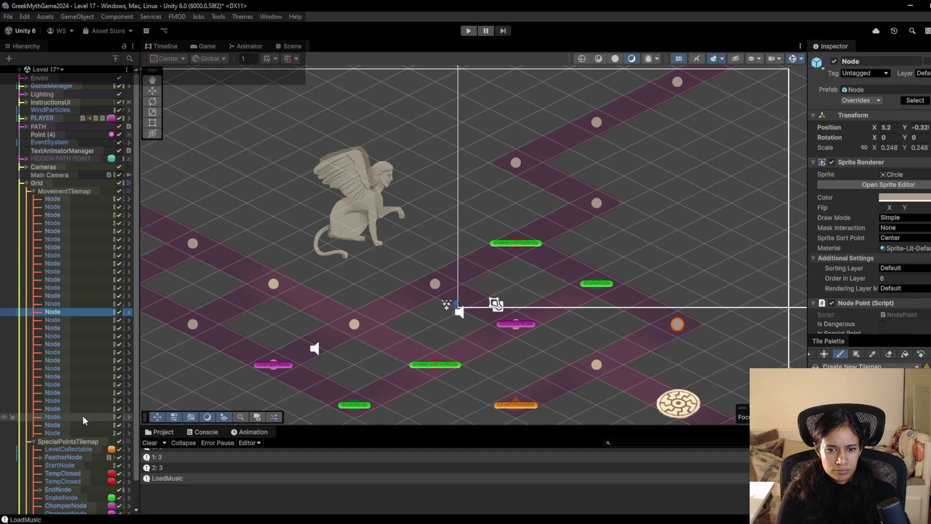
{"action": "key", "text": "Down"}
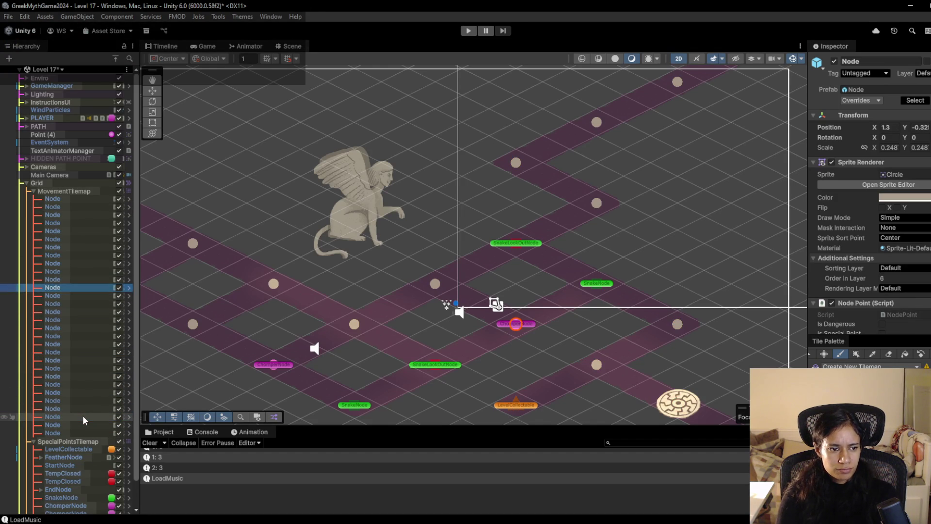
{"action": "key", "text": "Delete"}
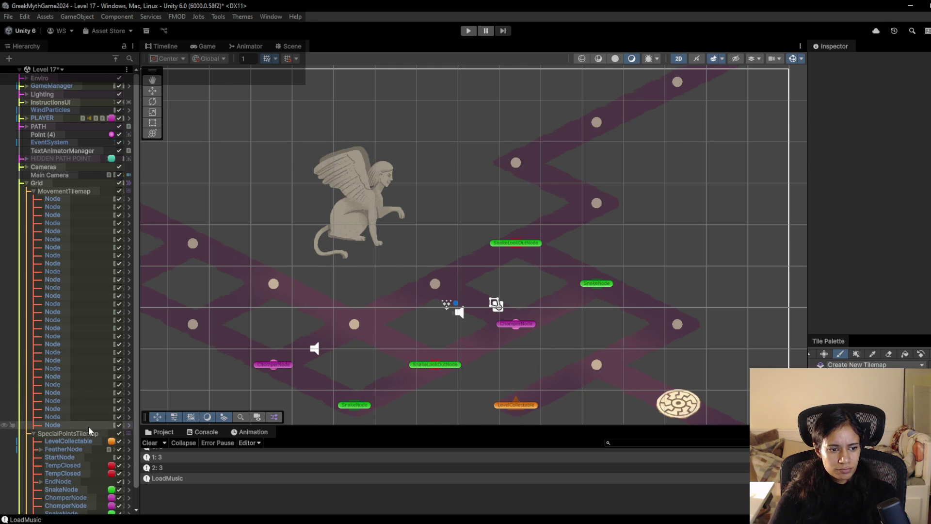
{"action": "left_click", "coordinate": [90, 426]}
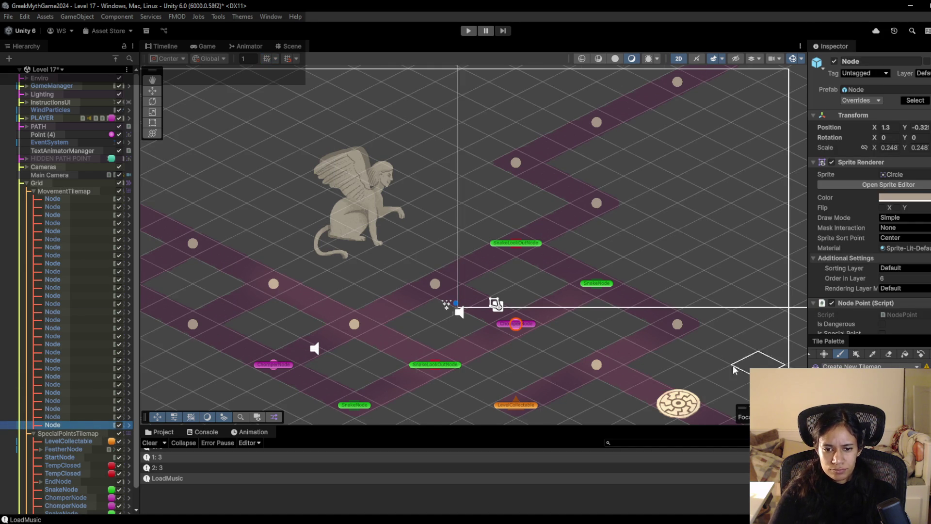
{"action": "scroll", "coordinate": [515, 324], "scroll_direction": "down", "scroll_amount": 3}
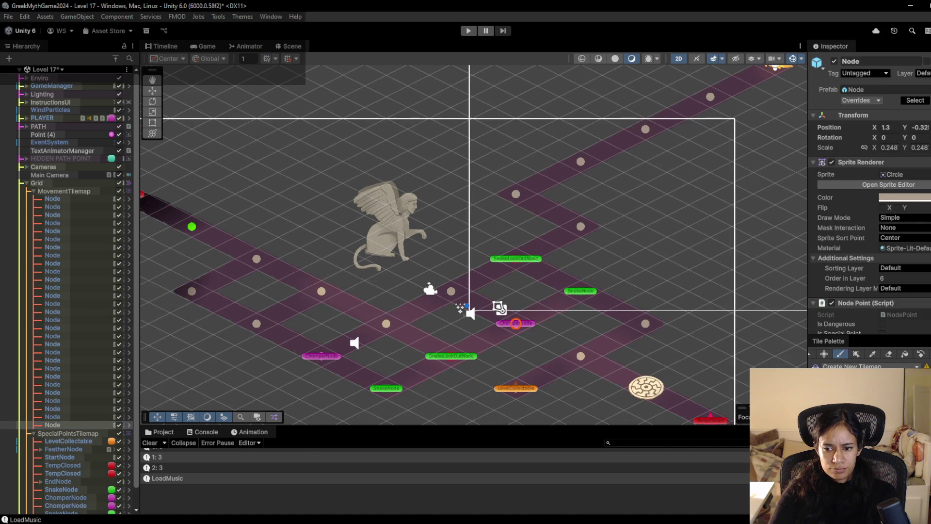
{"action": "scroll", "coordinate": [515, 323], "scroll_direction": "down", "scroll_amount": 3}
{"action": "scroll", "coordinate": [524, 331], "scroll_direction": "up", "scroll_amount": 3}
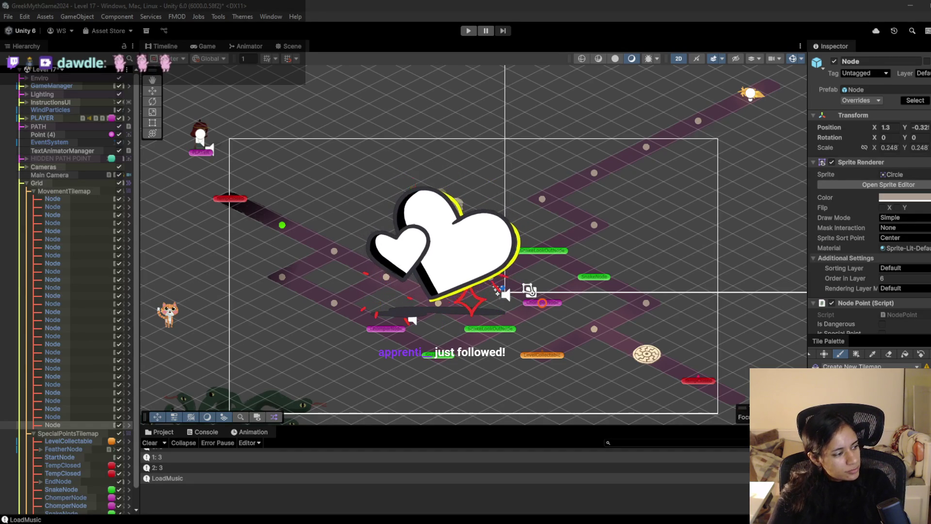
{"action": "scroll", "coordinate": [532, 329], "scroll_direction": "down", "scroll_amount": 1}
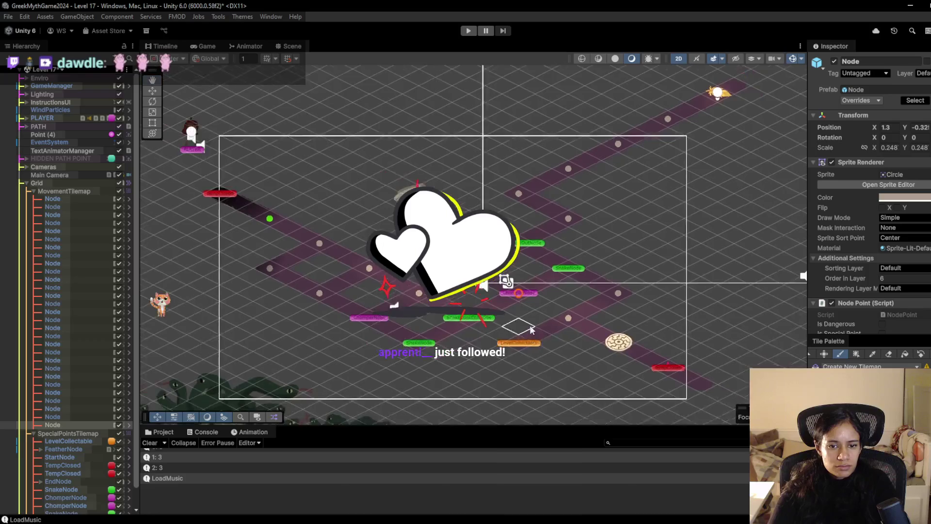
{"action": "scroll", "coordinate": [531, 329], "scroll_direction": "up", "scroll_amount": 1}
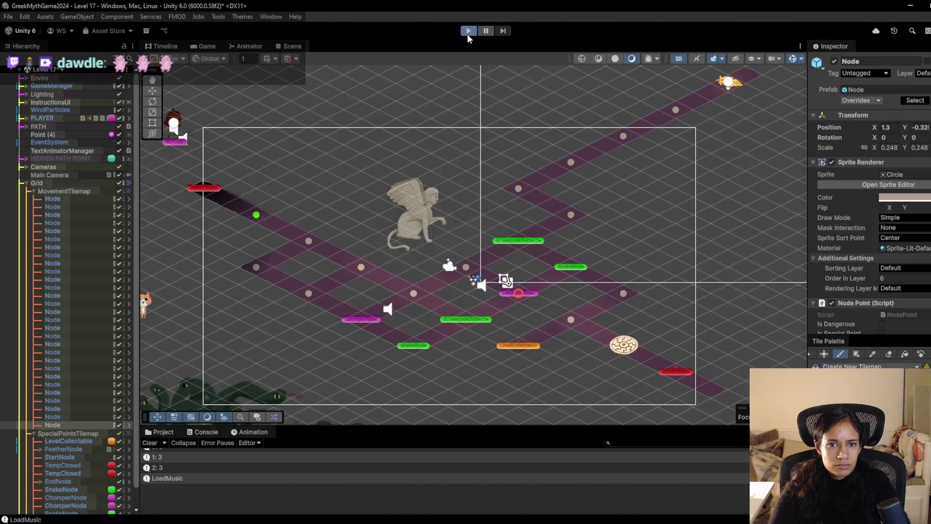
Play-test Level 17, sending Sophia to a path point, then stop the test.
{"action": "left_click", "coordinate": [468, 34]}
{"action": "left_click", "coordinate": [313, 212]}
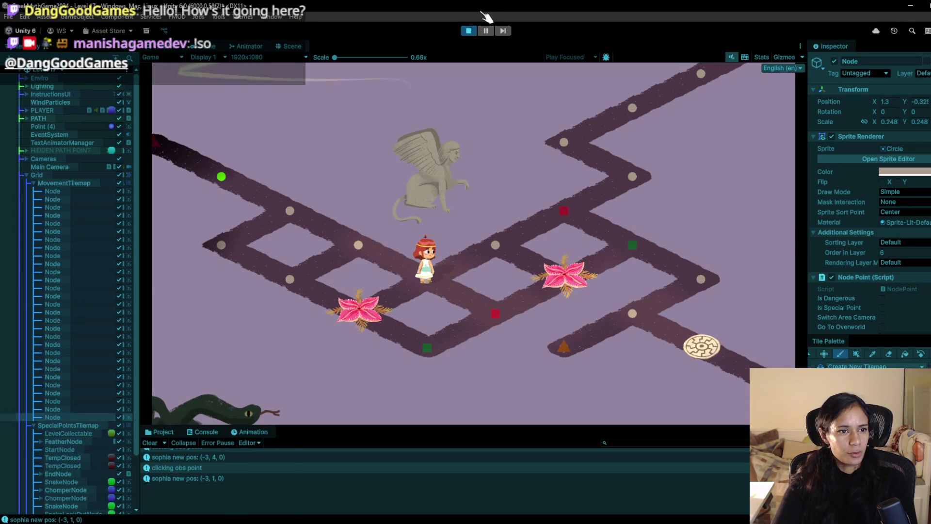
{"action": "left_click", "coordinate": [470, 31]}
Search the Project assets for 'font', enlarge the panel, and open the Fonts folder.
{"action": "scroll", "coordinate": [818, 313], "scroll_direction": "down", "scroll_amount": 3}
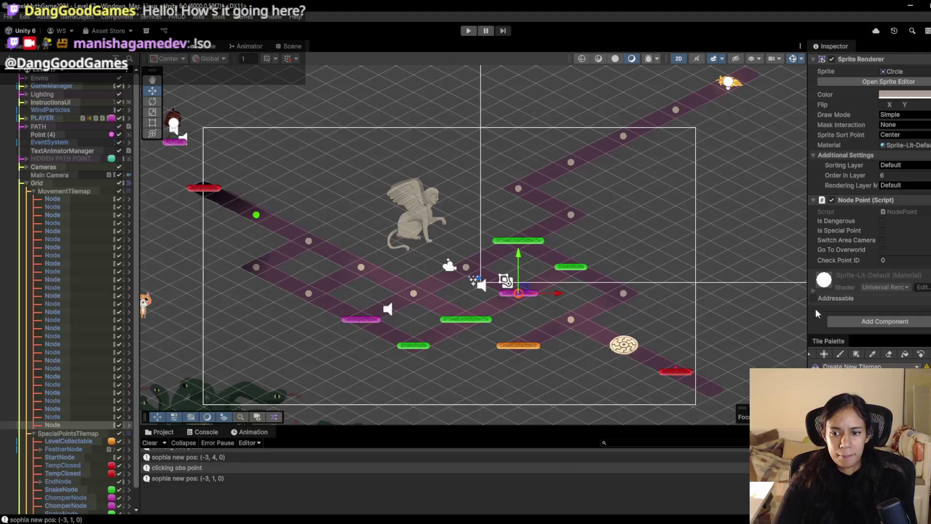
{"action": "left_click", "coordinate": [694, 443]}
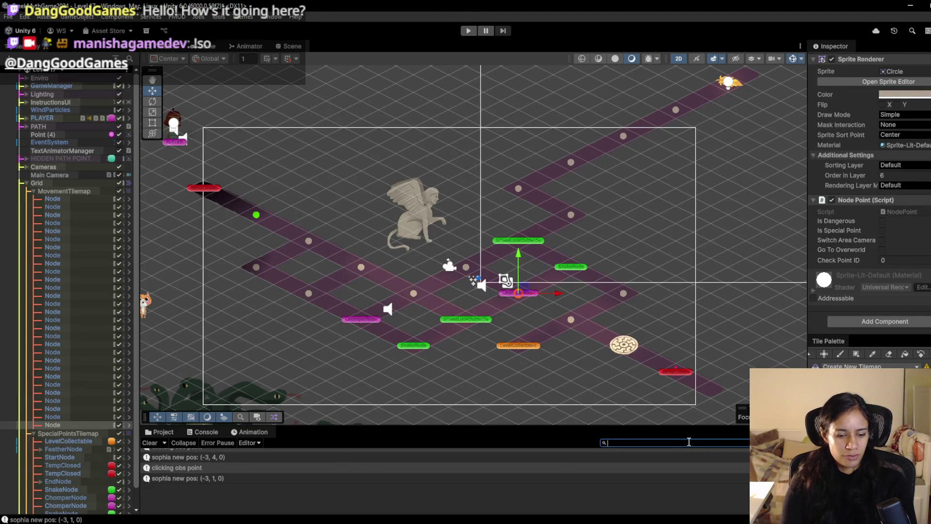
{"action": "type", "text": "font"}
{"action": "key", "text": "BackSpace"}
{"action": "key", "text": "BackSpace"}
{"action": "key", "text": "BackSpace"}
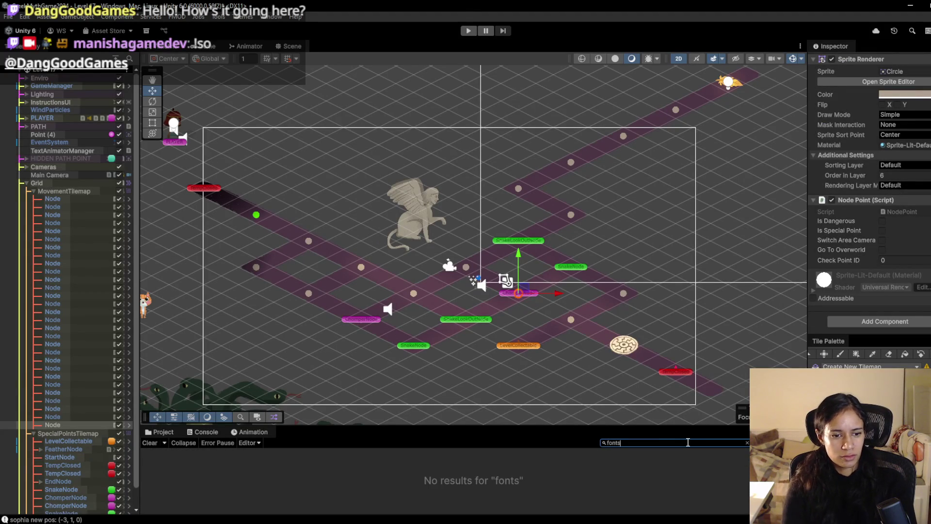
{"action": "left_click", "coordinate": [169, 436]}
{"action": "left_click", "coordinate": [614, 441]}
{"action": "type", "text": "font"}
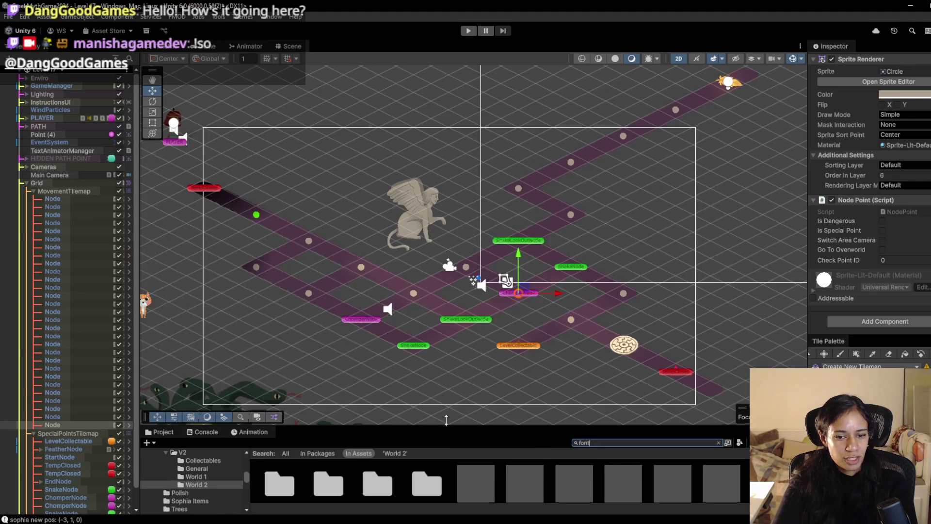
{"action": "left_click_drag", "start_coordinate": [447, 426], "coordinate": [462, 323]}
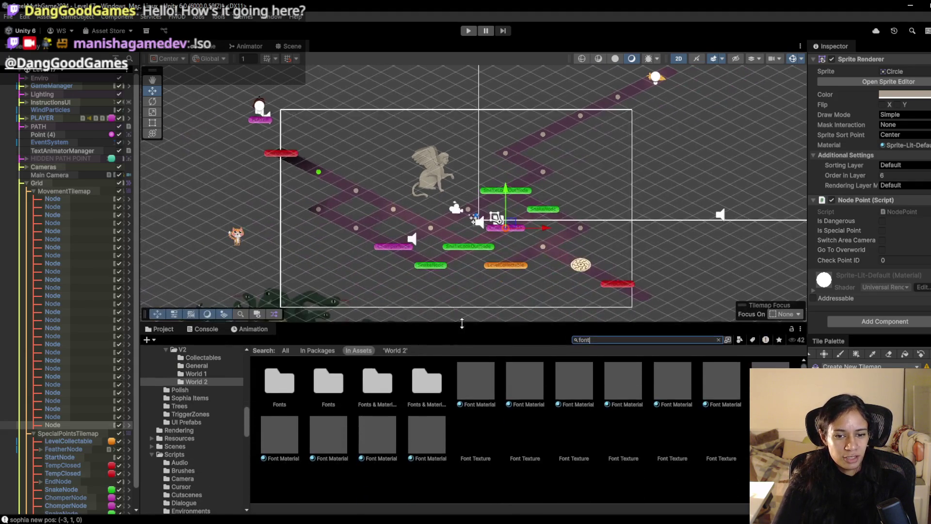
{"action": "double_click", "coordinate": [289, 394]}
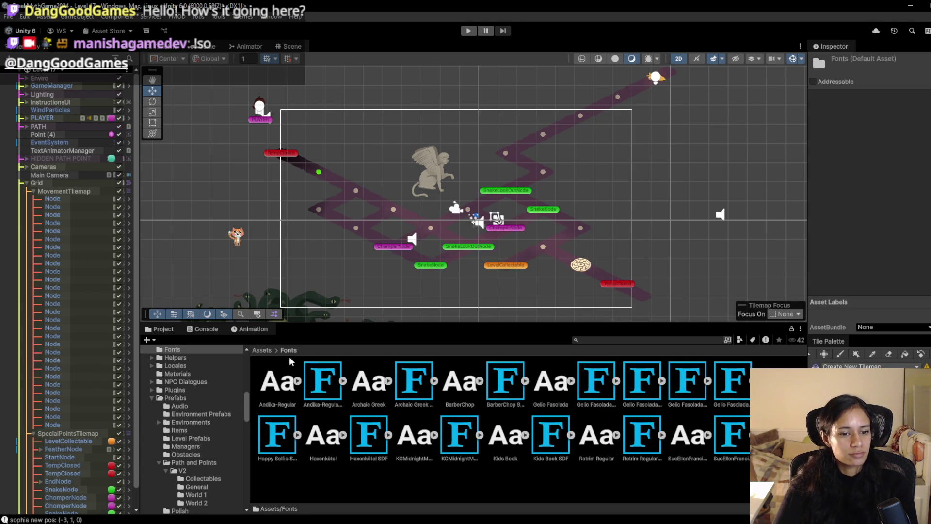
Compare the Archaic Greek and BarberChop font import settings, then briefly run play mode.
{"action": "left_click", "coordinate": [413, 382]}
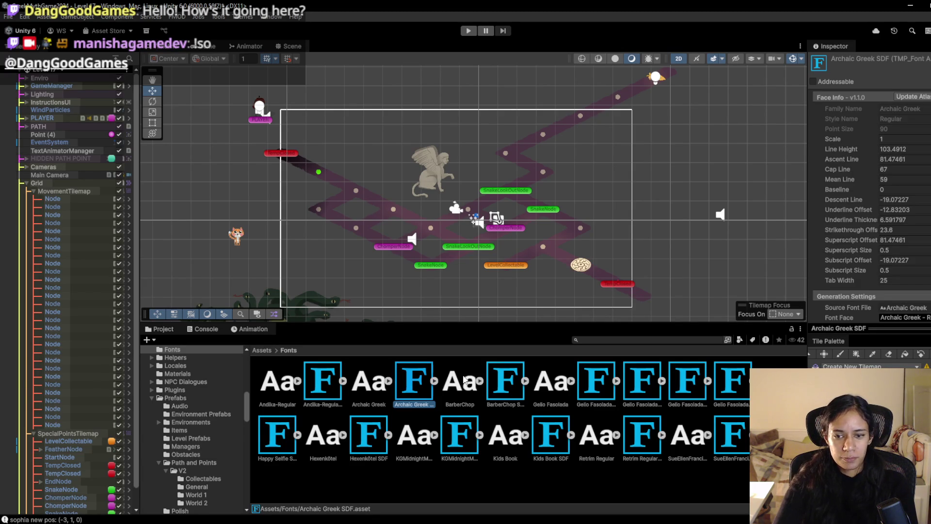
{"action": "left_click", "coordinate": [463, 381]}
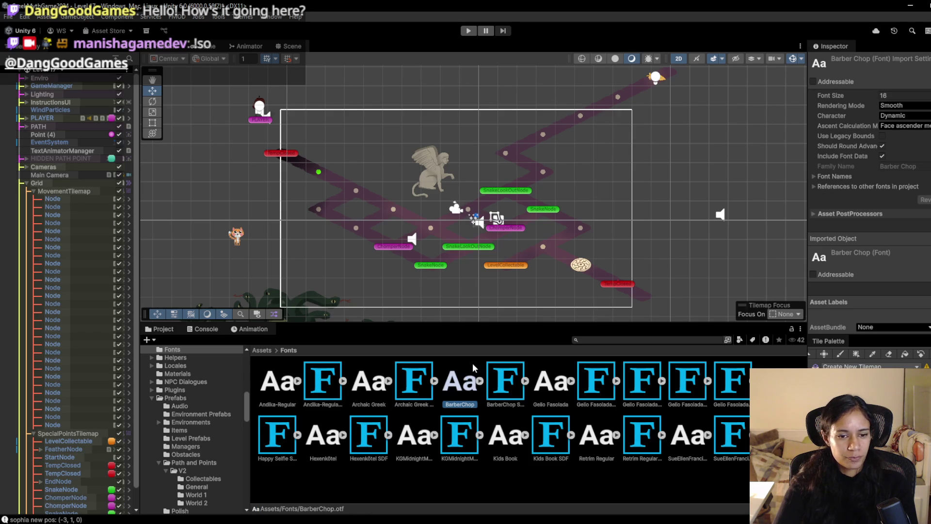
{"action": "left_click", "coordinate": [372, 390]}
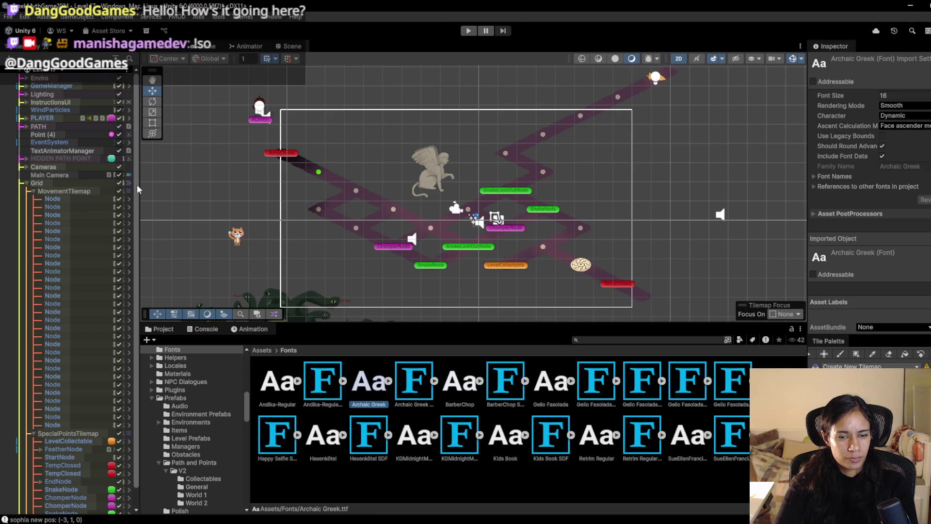
{"action": "left_click", "coordinate": [468, 31]}
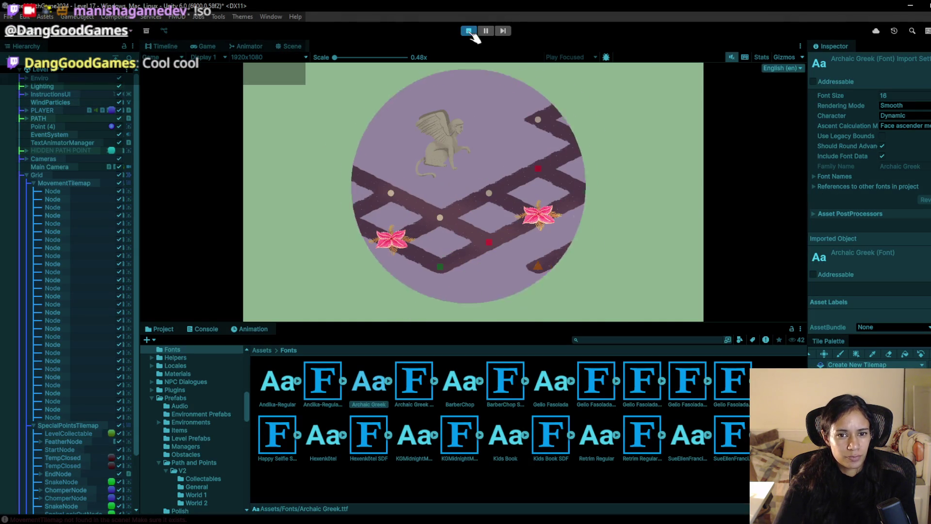
{"action": "key", "text": "ctrl+p"}
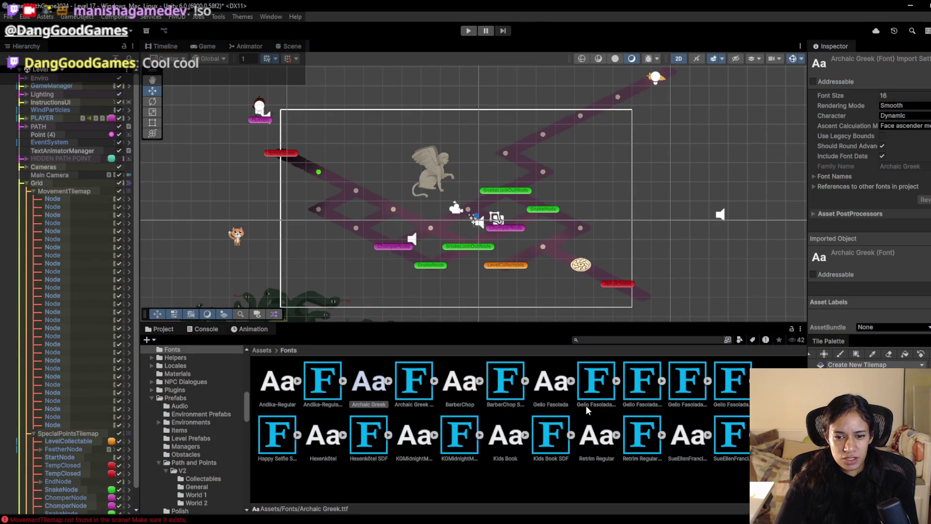
Locate the Gelio Fasolada source font, show it in Explorer, and preview the typeface.
{"action": "left_click", "coordinate": [586, 405]}
{"action": "scroll", "coordinate": [860, 209], "scroll_direction": "down", "scroll_amount": 5}
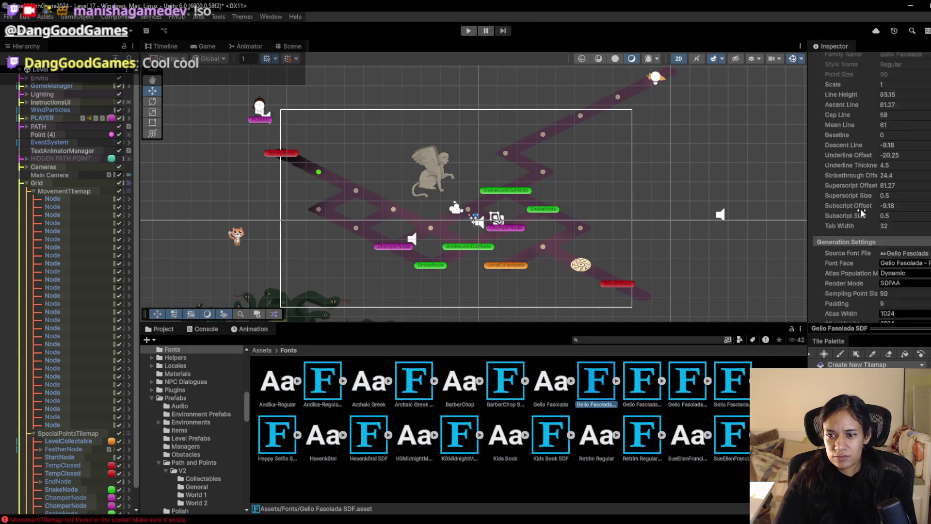
{"action": "left_click", "coordinate": [903, 199]}
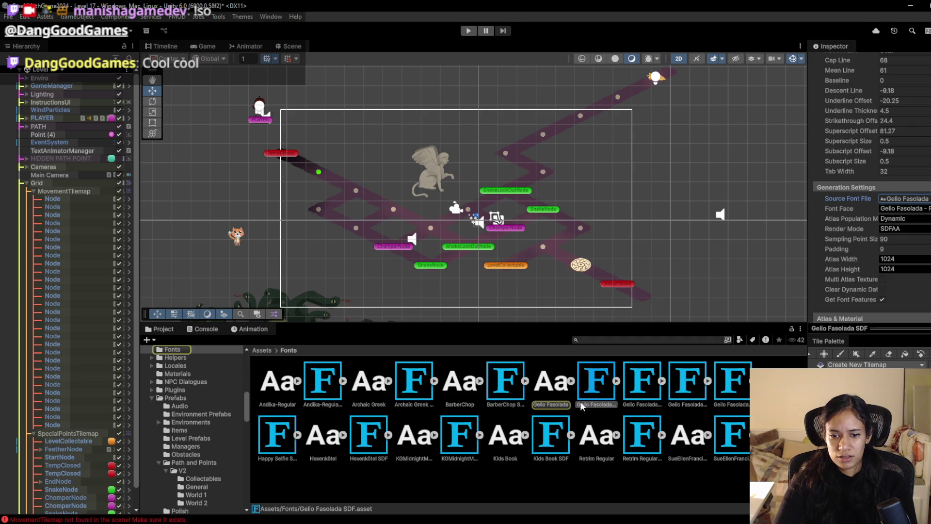
{"action": "left_click", "coordinate": [556, 392]}
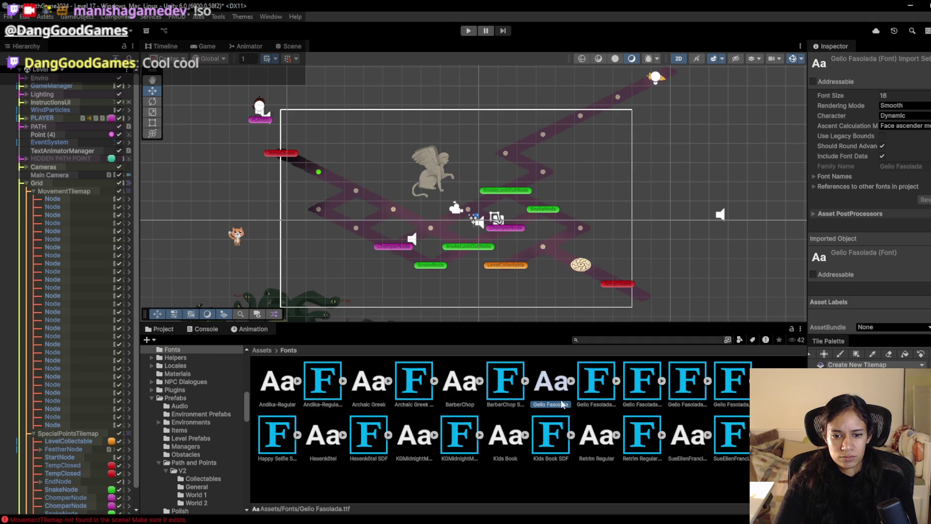
{"action": "right_click", "coordinate": [561, 390]}
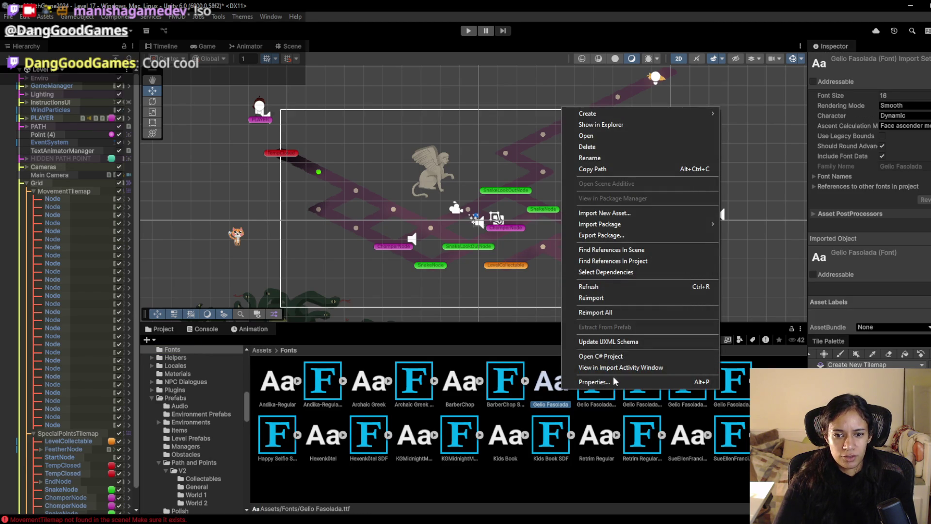
{"action": "left_click", "coordinate": [615, 125]}
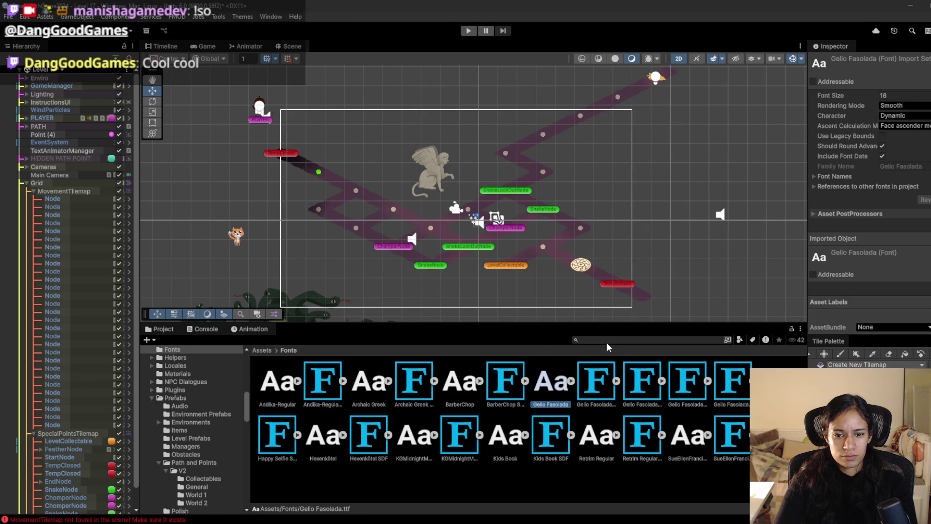
{"action": "double_click", "coordinate": [439, 440]}
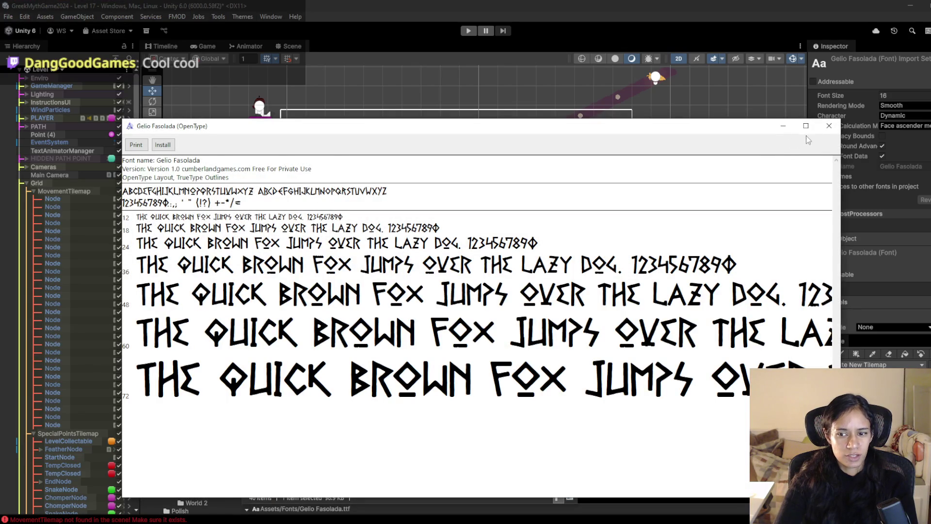
{"action": "left_click", "coordinate": [831, 129]}
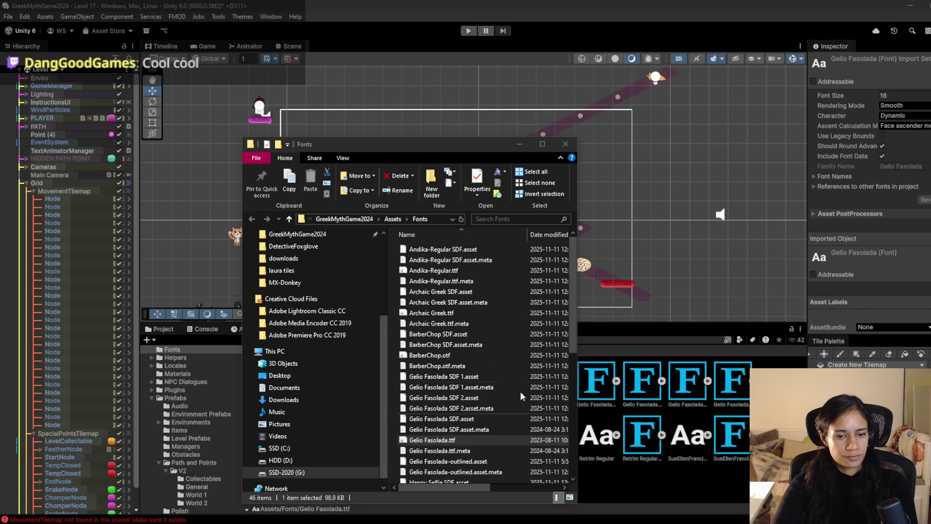
Bring the Unity editor back in front of File Explorer and start play mode again.
{"action": "left_click", "coordinate": [620, 5]}
{"action": "left_click", "coordinate": [474, 32]}
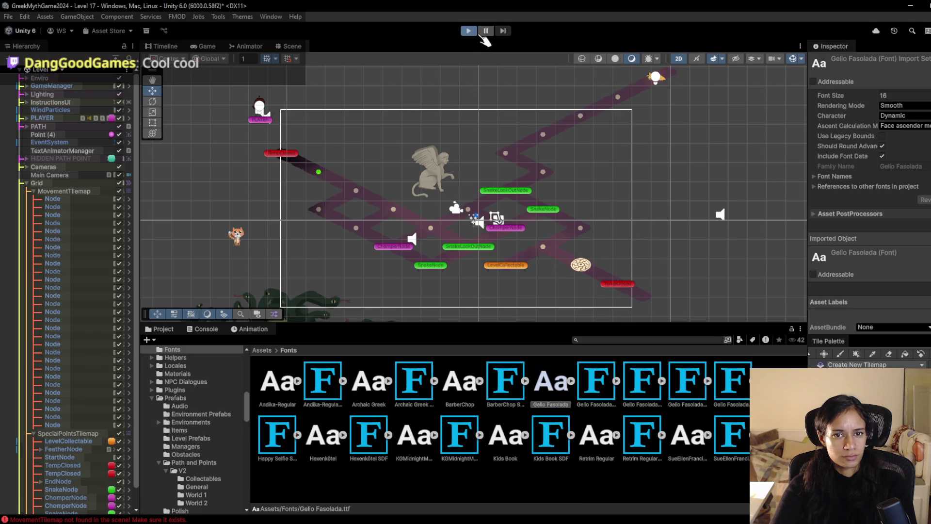
Walk Sophia down to the maze centre toward the chomper flowers, then stop play mode.
{"action": "mouse_move", "coordinate": [364, 188]}
{"action": "left_mouse_down"}
{"action": "mouse_move", "coordinate": [385, 183]}
{"action": "mouse_move", "coordinate": [416, 208]}
{"action": "mouse_move", "coordinate": [447, 214]}
{"action": "mouse_move", "coordinate": [456, 236]}
{"action": "mouse_move", "coordinate": [492, 255]}
{"action": "left_mouse_up"}
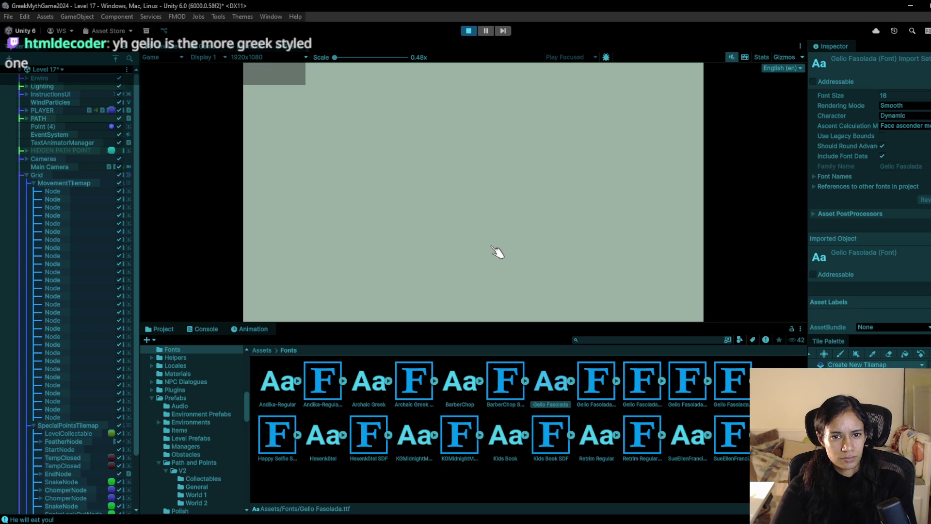
{"action": "mouse_move", "coordinate": [403, 195]}
{"action": "left_mouse_down"}
{"action": "mouse_move", "coordinate": [395, 201]}
{"action": "mouse_move", "coordinate": [439, 221]}
{"action": "left_mouse_up"}
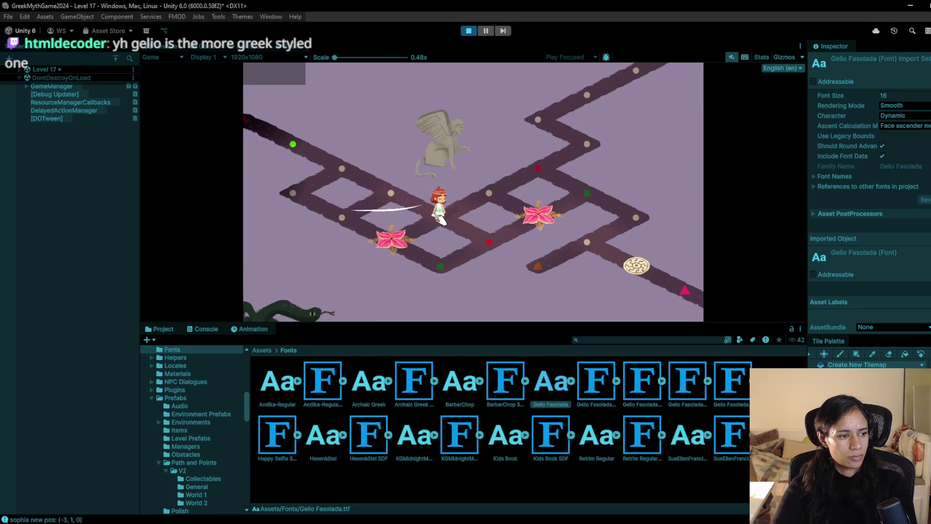
{"action": "left_click", "coordinate": [430, 269]}
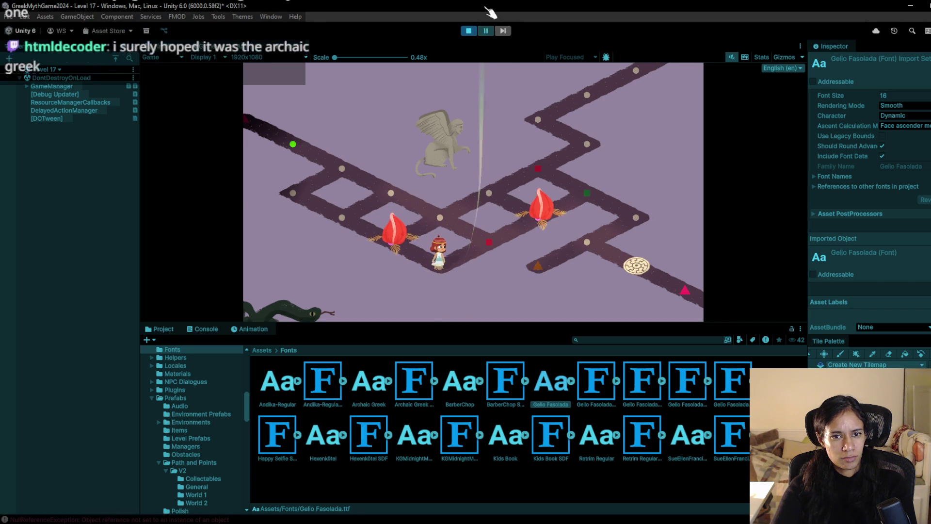
{"action": "left_click", "coordinate": [475, 31]}
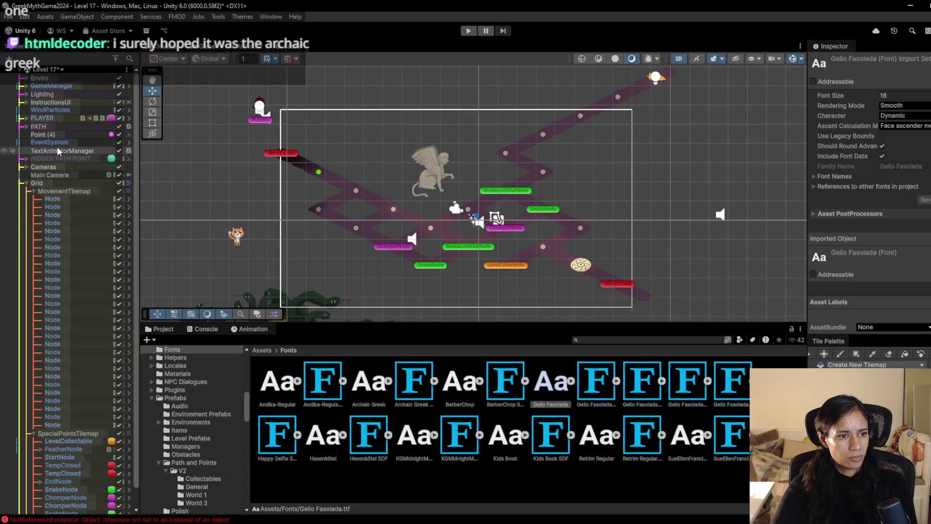
Browse the Hierarchy groups, expand Grid's tilemaps, and frame the scene on SnakeNode.
{"action": "left_click", "coordinate": [28, 182]}
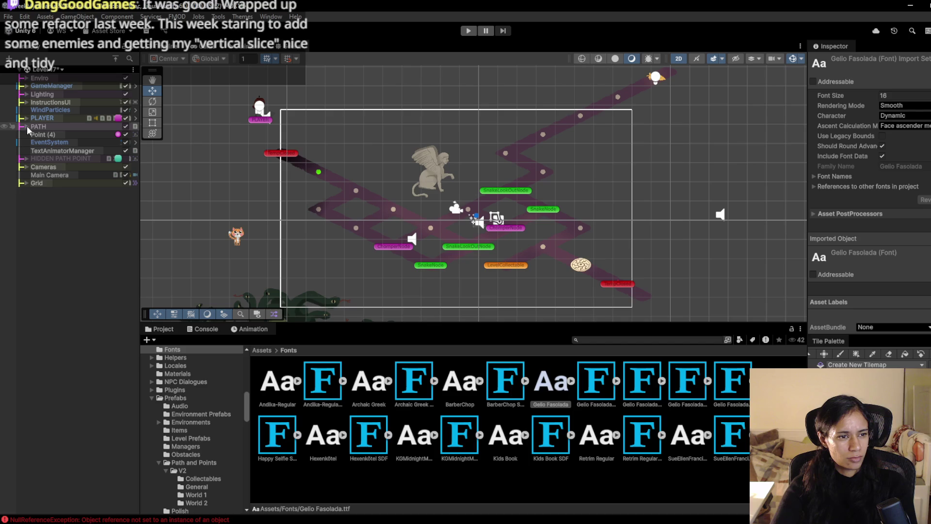
{"action": "left_click", "coordinate": [24, 103]}
{"action": "left_click", "coordinate": [24, 102]}
{"action": "left_click", "coordinate": [26, 95]}
{"action": "left_click", "coordinate": [26, 95]}
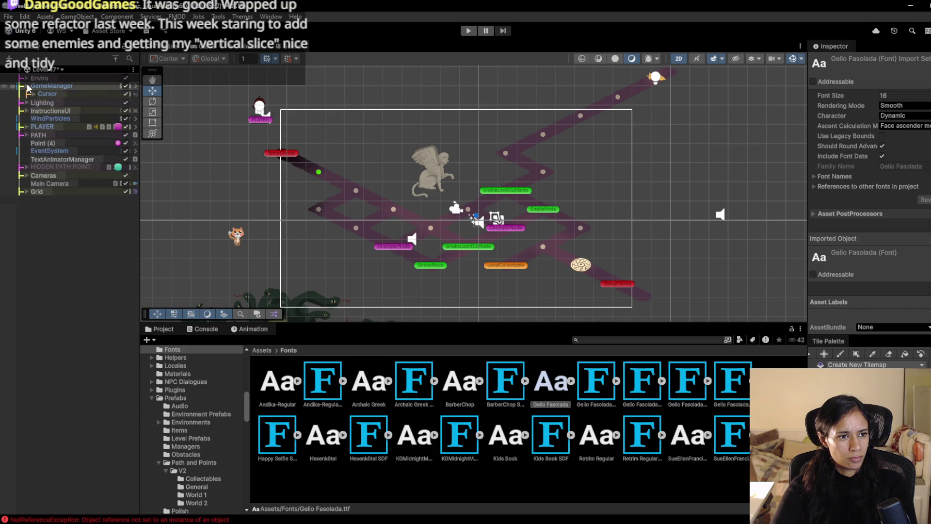
{"action": "left_click", "coordinate": [27, 86]}
{"action": "left_click", "coordinate": [28, 83]}
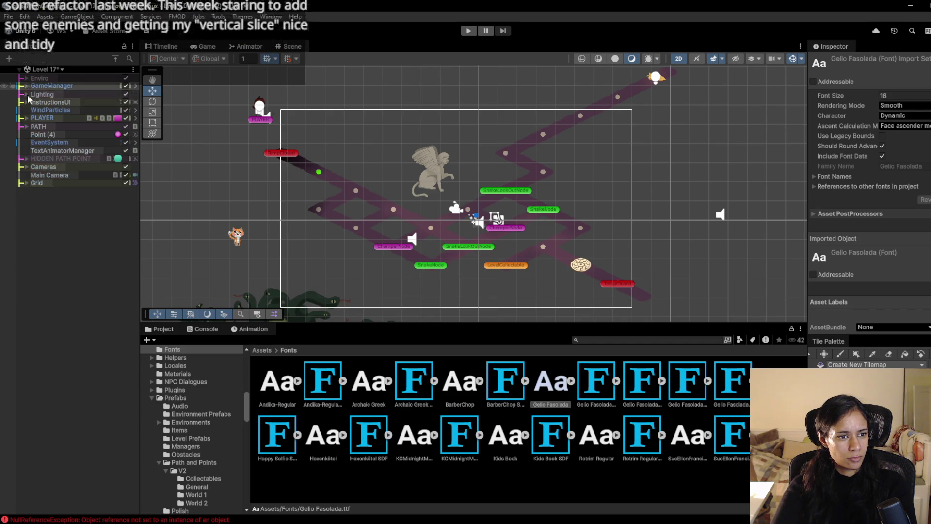
{"action": "left_click", "coordinate": [26, 182]}
{"action": "left_click", "coordinate": [33, 191]}
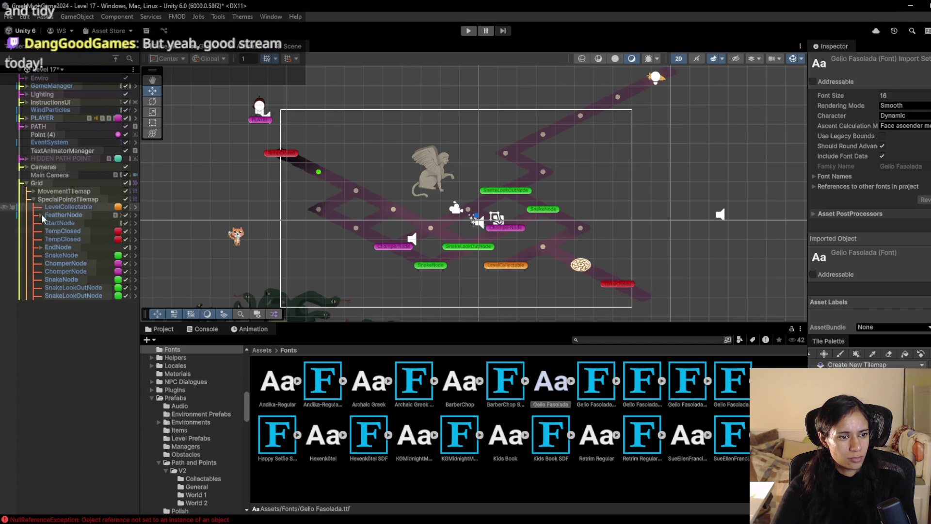
{"action": "left_click", "coordinate": [59, 255]}
{"action": "double_click", "coordinate": [58, 255]}
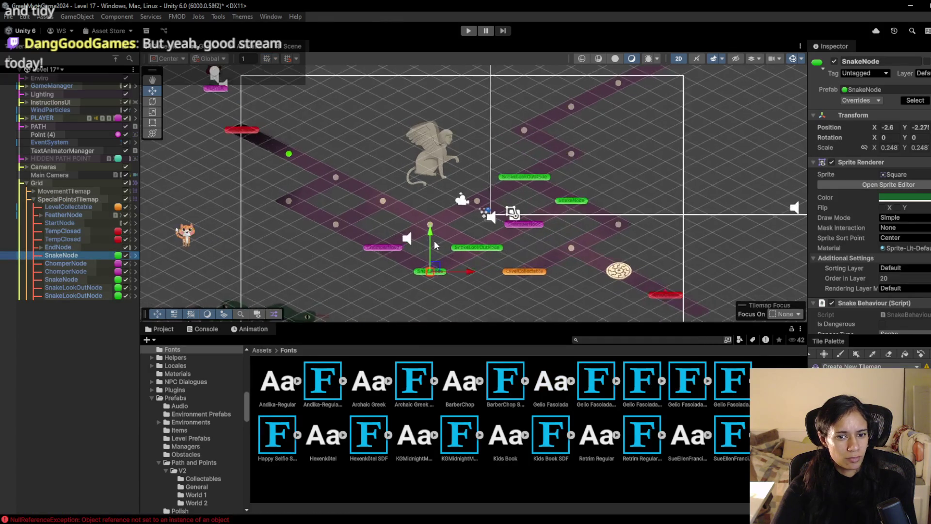
Assign a SnakeLookOutNode as the first SnakeNode's Snake Lookout.
{"action": "left_click", "coordinate": [100, 287]}
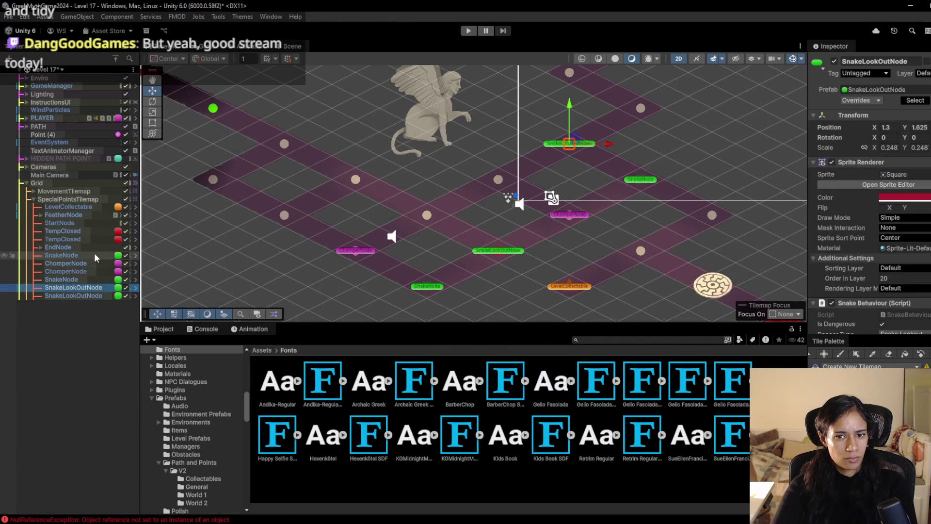
{"action": "left_click", "coordinate": [84, 295]}
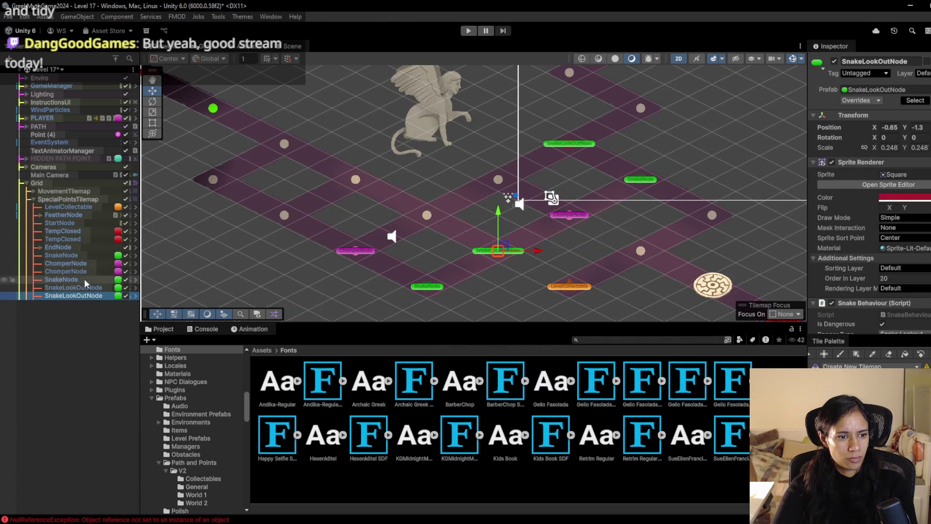
{"action": "left_click", "coordinate": [83, 255]}
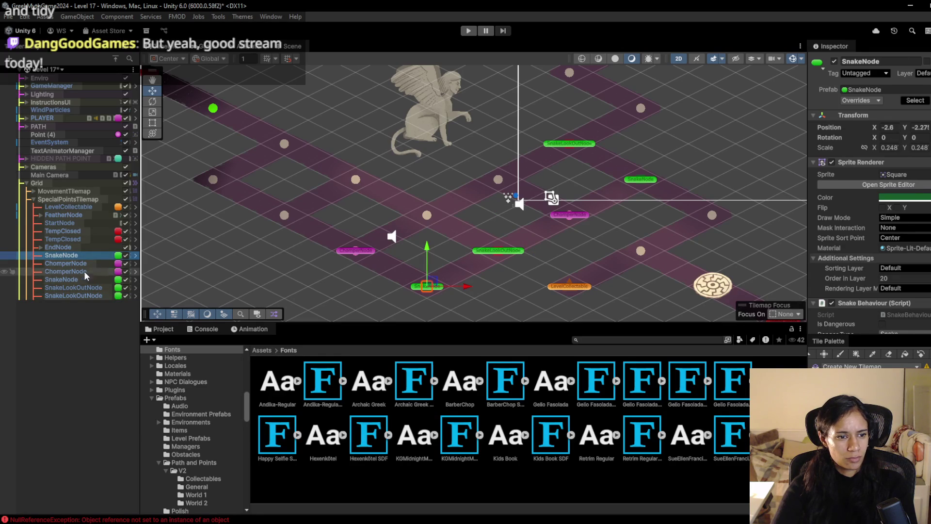
{"action": "scroll", "coordinate": [873, 316], "scroll_direction": "down", "scroll_amount": 2}
{"action": "left_click_drag", "start_coordinate": [859, 330], "coordinate": [915, 317]}
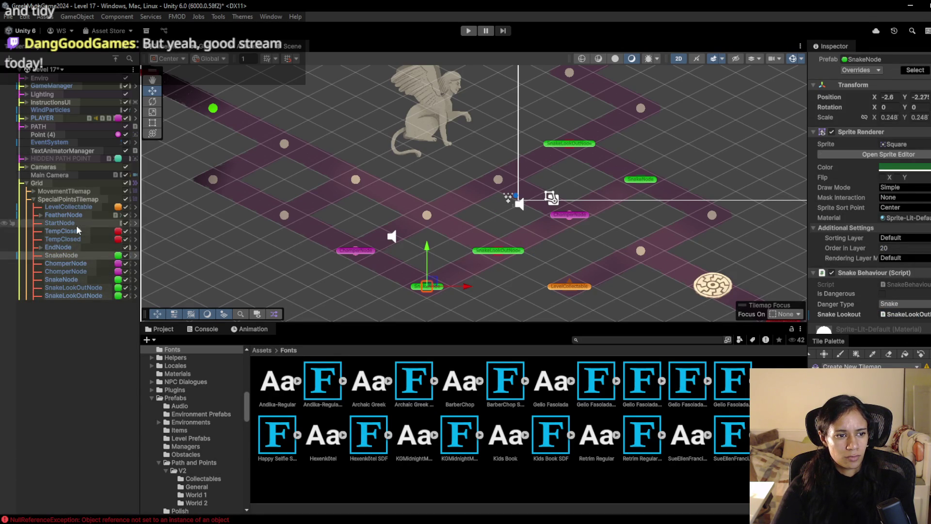
Set the second SnakeNode's Snake Lookout to the other SnakeLookOutNode.
{"action": "left_click", "coordinate": [76, 278]}
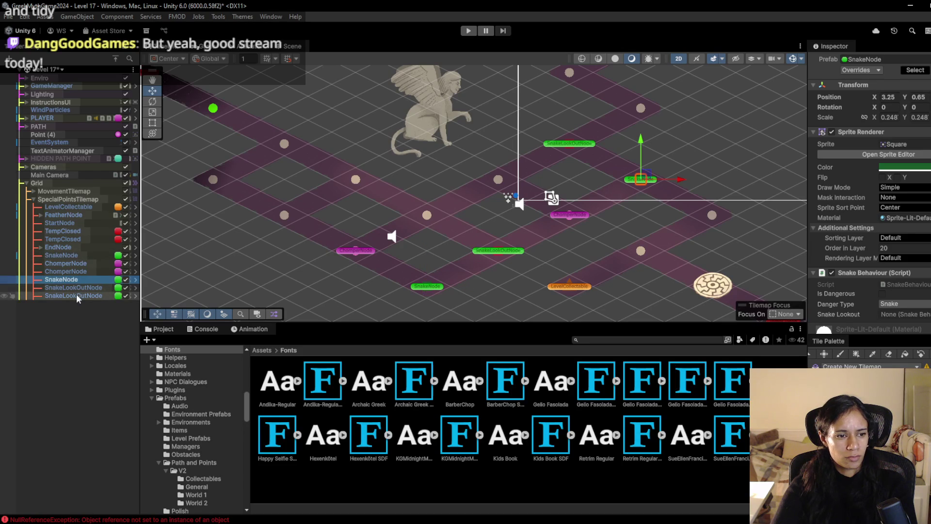
{"action": "left_click", "coordinate": [80, 287]}
{"action": "left_click", "coordinate": [82, 280]}
{"action": "left_click_drag", "start_coordinate": [82, 288], "coordinate": [895, 310]}
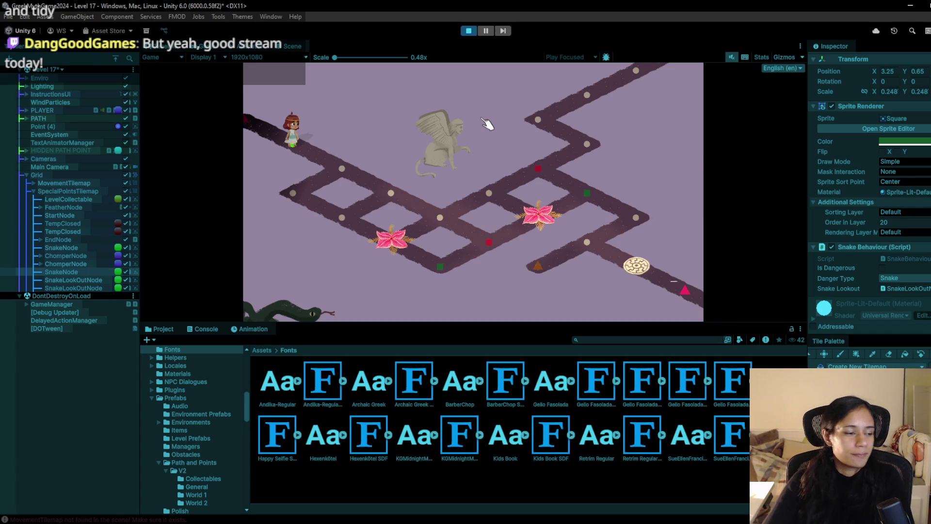
Walk the heroine three nodes toward the maze centre, then restart play mode.
{"action": "left_click", "coordinate": [347, 170]}
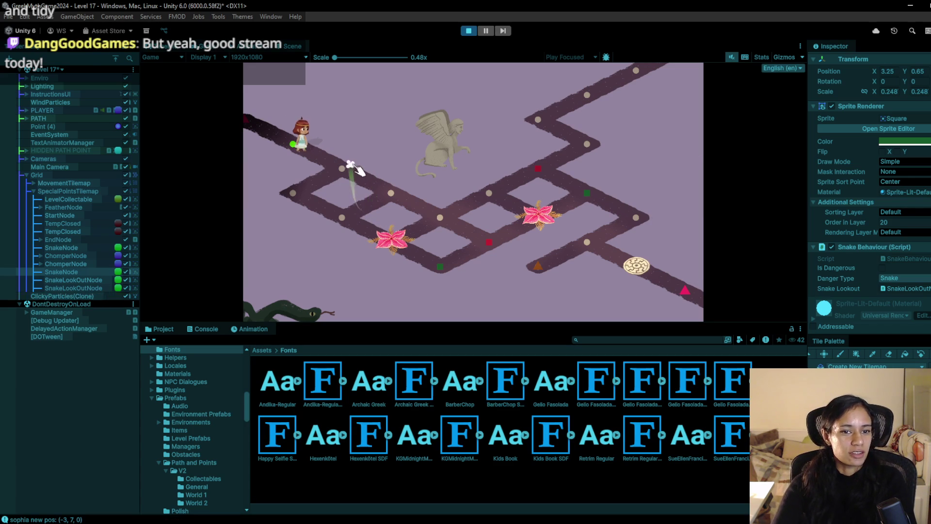
{"action": "left_click", "coordinate": [391, 196]}
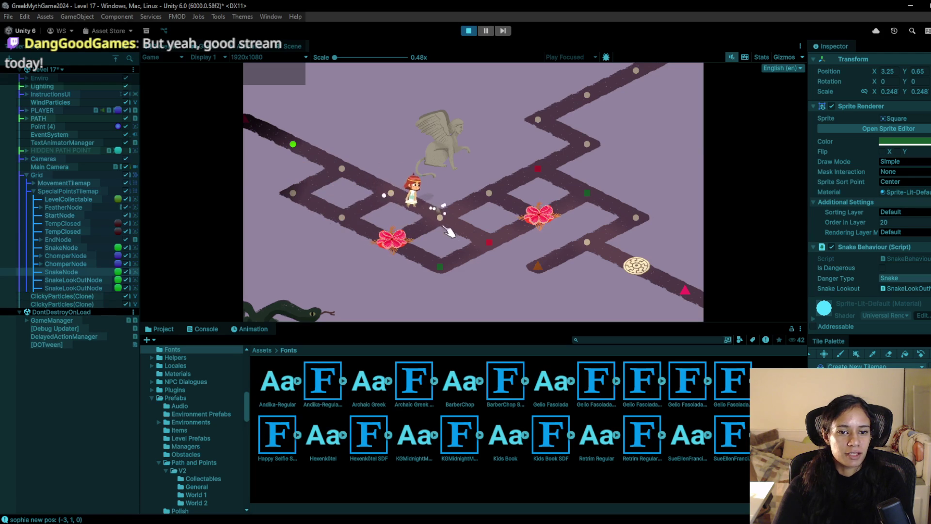
{"action": "left_click", "coordinate": [497, 244]}
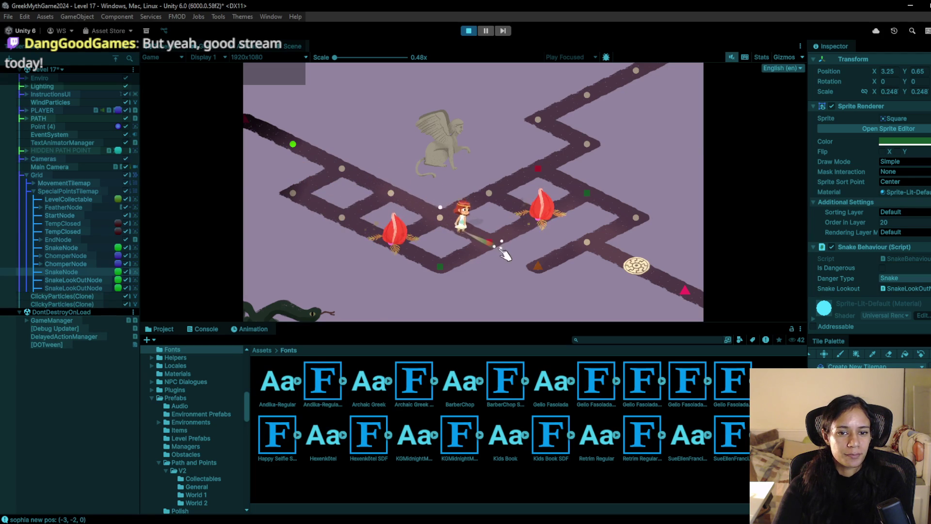
{"action": "left_click", "coordinate": [469, 30]}
{"action": "left_click", "coordinate": [468, 31]}
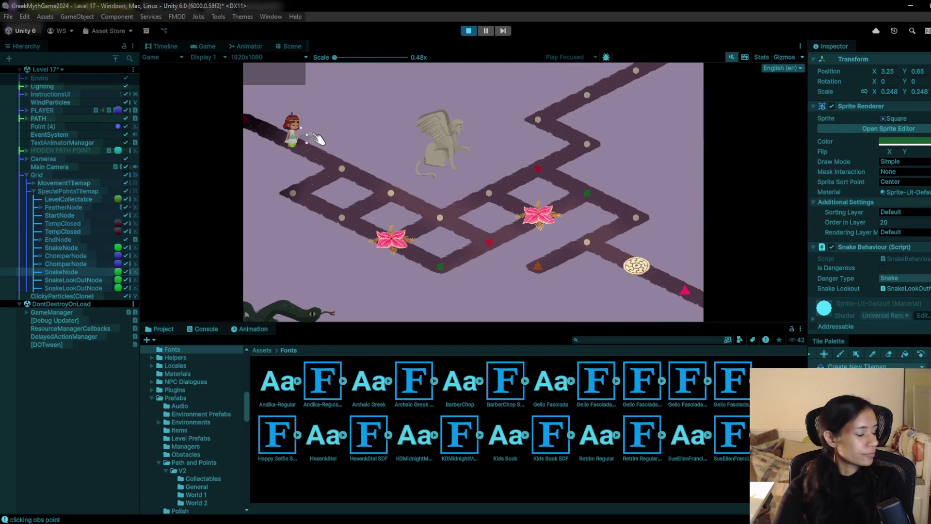
Walk her past the flower nodes and back up past the sphinx, then stop playing.
{"action": "left_click", "coordinate": [341, 169]}
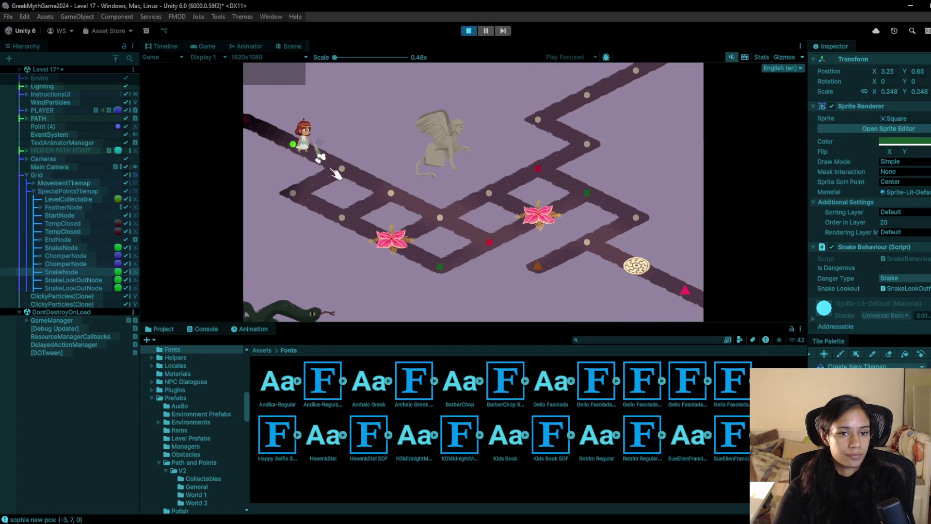
{"action": "left_click", "coordinate": [391, 192]}
{"action": "left_click", "coordinate": [439, 217]}
{"action": "left_click", "coordinate": [442, 268]}
{"action": "left_click", "coordinate": [489, 243]}
{"action": "left_click", "coordinate": [457, 216]}
{"action": "left_click", "coordinate": [490, 197]}
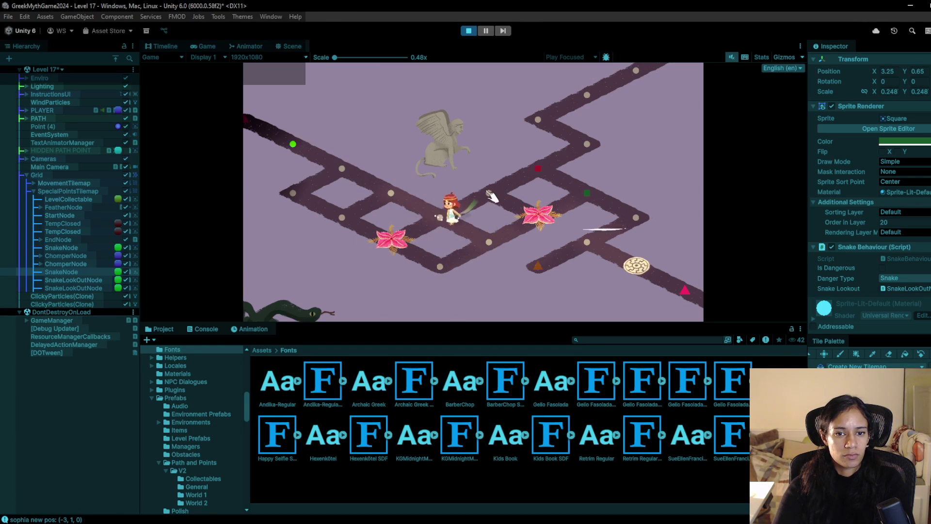
{"action": "left_click", "coordinate": [540, 167]}
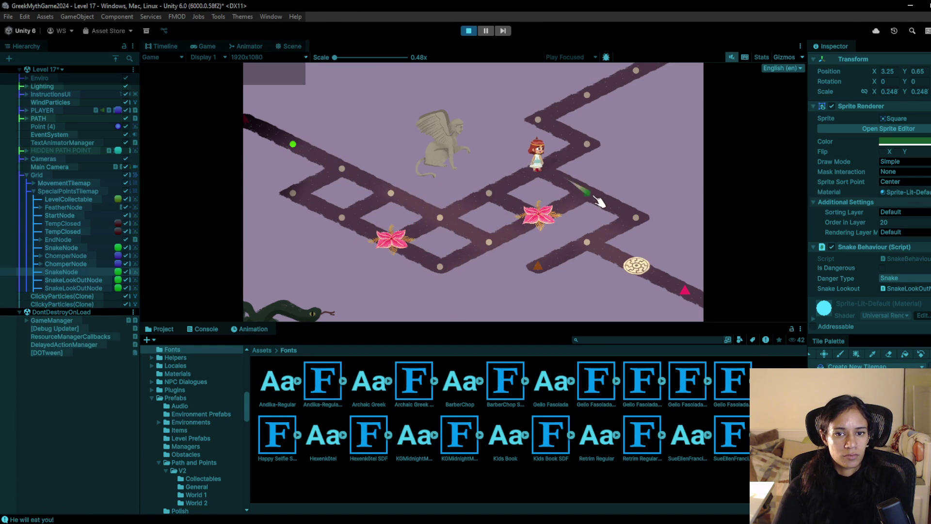
{"action": "left_click", "coordinate": [469, 31]}
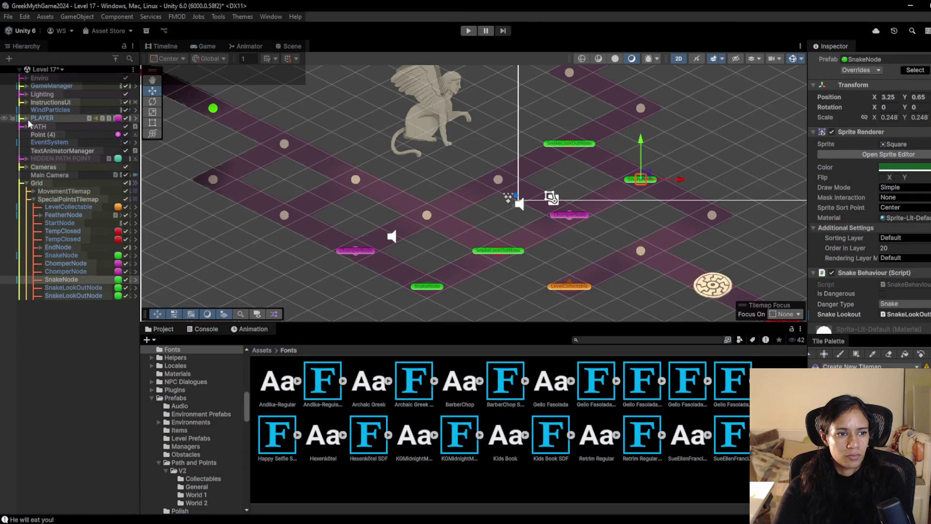
Delete Grid 1 Camera from the Cameras group, keeping Grid 0 Camera.
{"action": "left_click", "coordinate": [28, 167]}
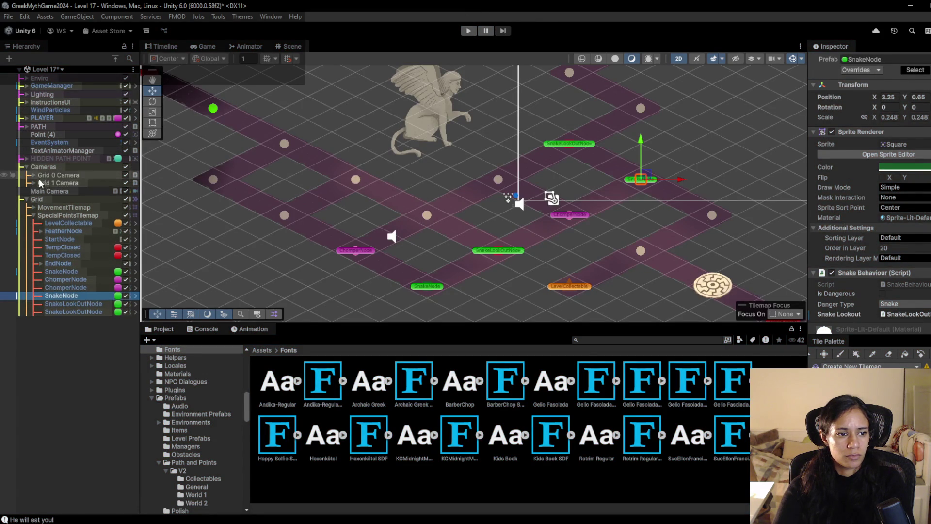
{"action": "left_click", "coordinate": [40, 180]}
{"action": "left_click", "coordinate": [44, 176]}
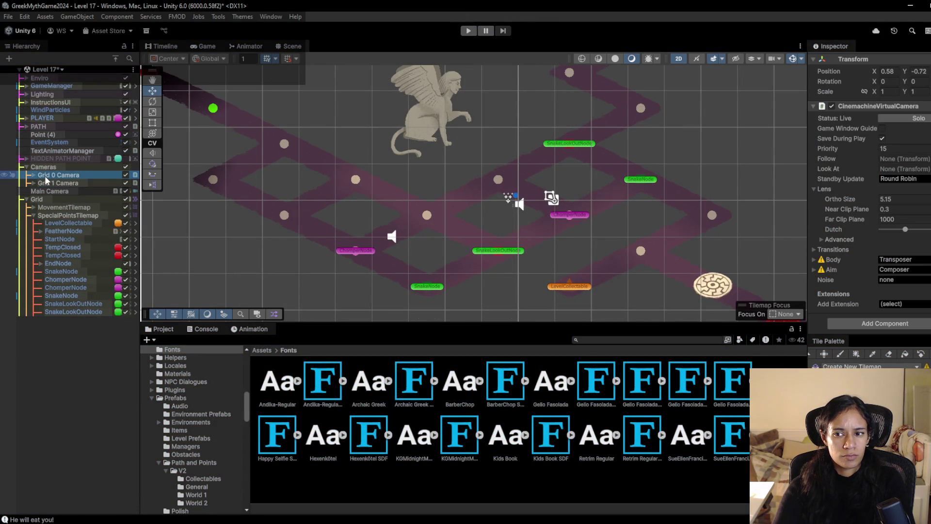
{"action": "left_click", "coordinate": [48, 183]}
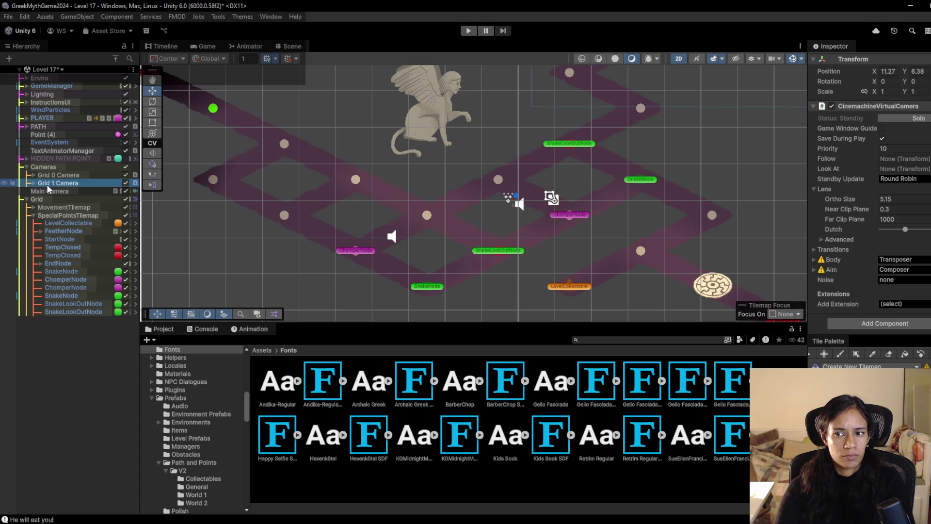
{"action": "key", "text": "Delete"}
{"action": "left_click", "coordinate": [72, 176]}
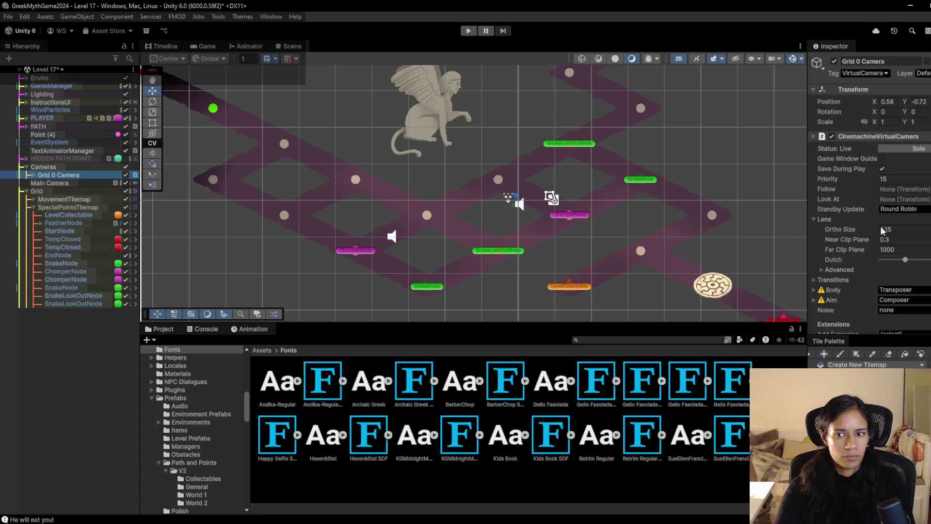
Set Grid 0 Camera's Lens Ortho Size to 4.25 and restart the play-test.
{"action": "left_click", "coordinate": [889, 231]}
{"action": "type", "text": "5"}
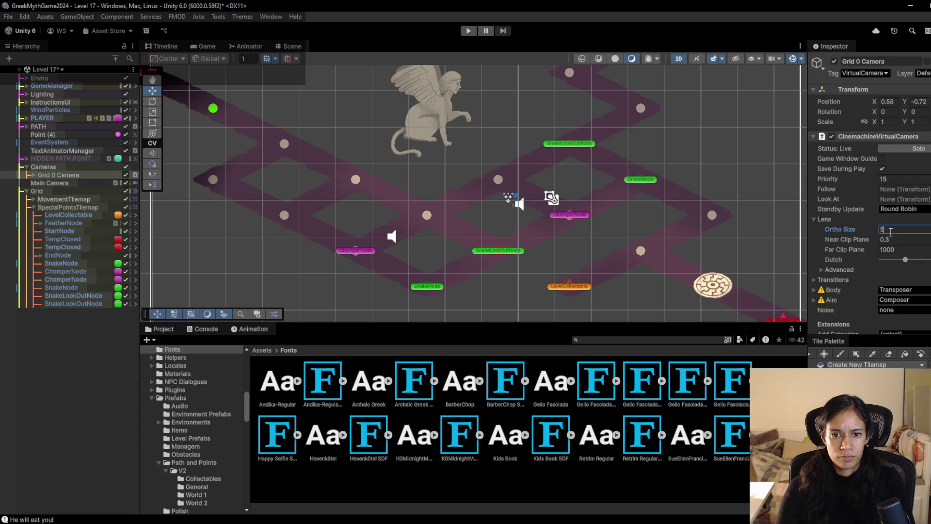
{"action": "left_click", "coordinate": [469, 32]}
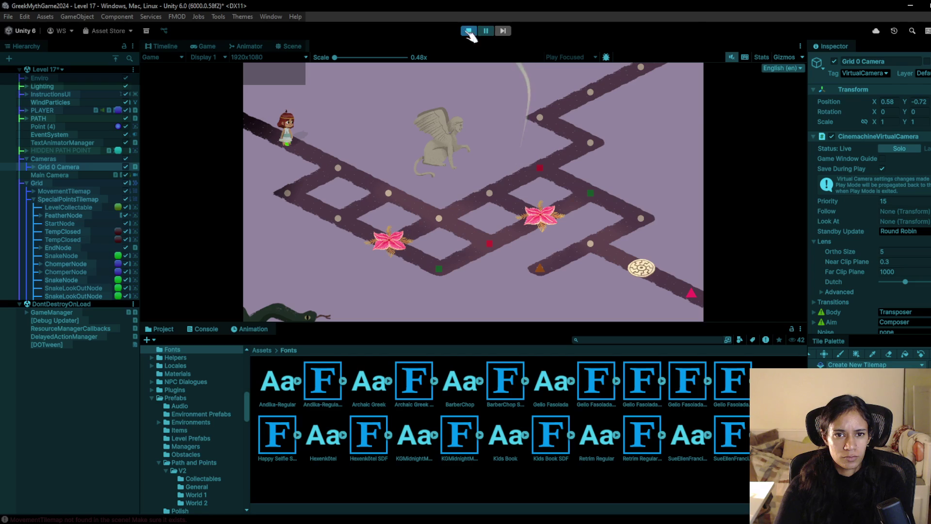
{"action": "key", "text": "BackSpace"}
{"action": "type", "text": "4.25"}
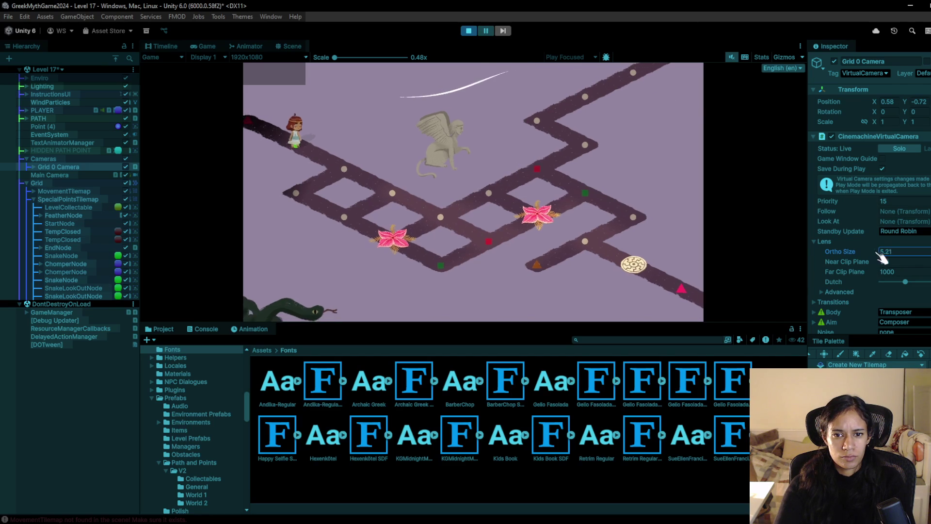
{"action": "left_click", "coordinate": [464, 30]}
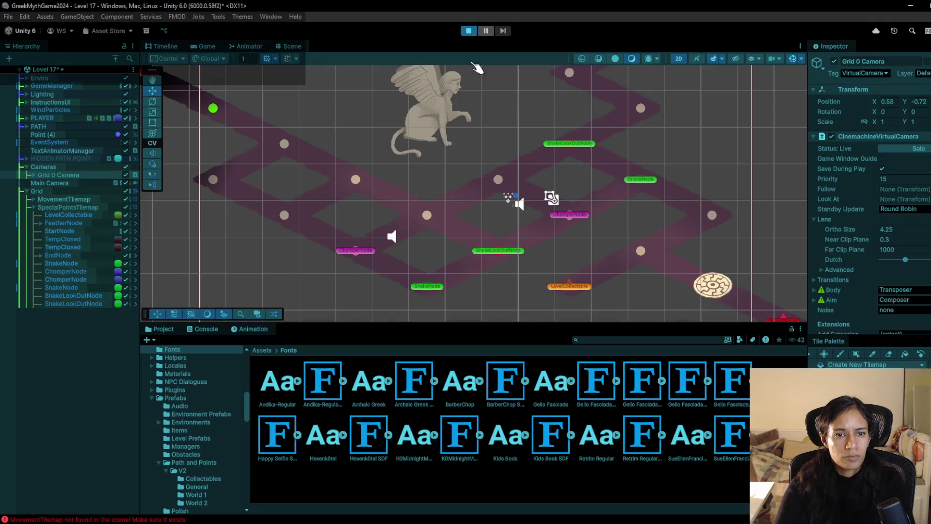
{"action": "left_click", "coordinate": [464, 29]}
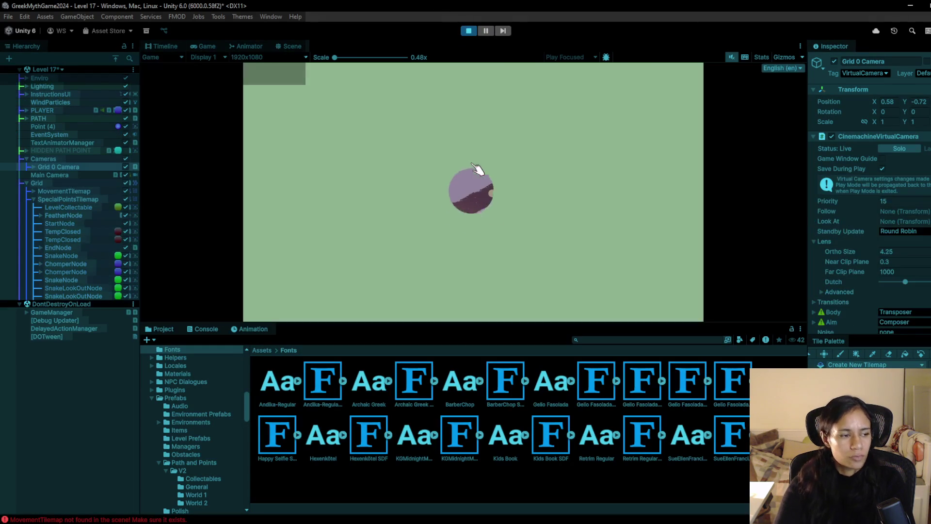
Walk the character past the flowers and up the right branch until the Relic Found message.
{"action": "left_click", "coordinate": [314, 165]}
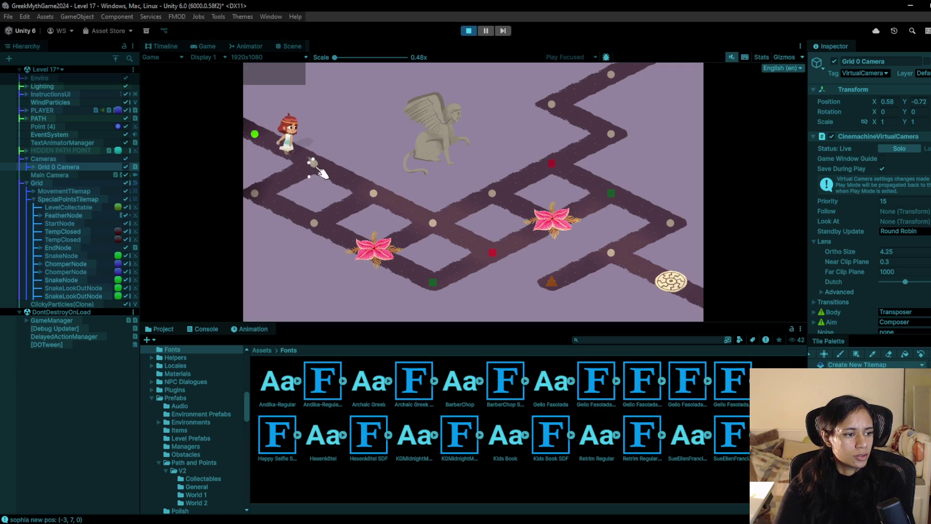
{"action": "left_click", "coordinate": [376, 197]}
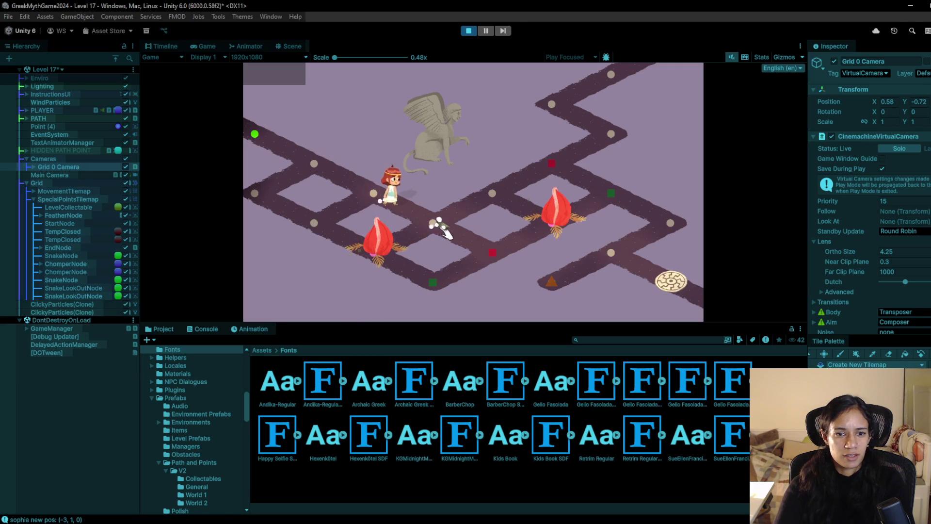
{"action": "left_click", "coordinate": [487, 188]}
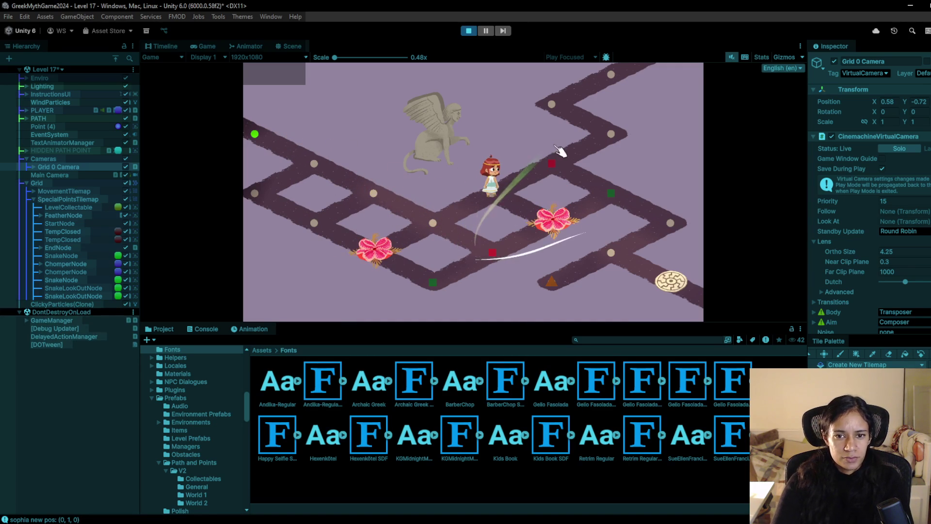
{"action": "left_click", "coordinate": [437, 229]}
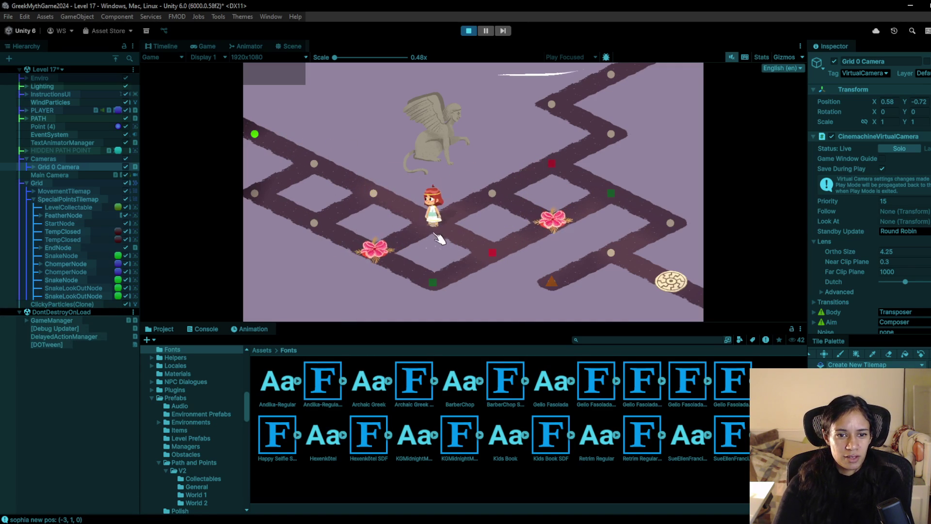
{"action": "left_click", "coordinate": [314, 222]}
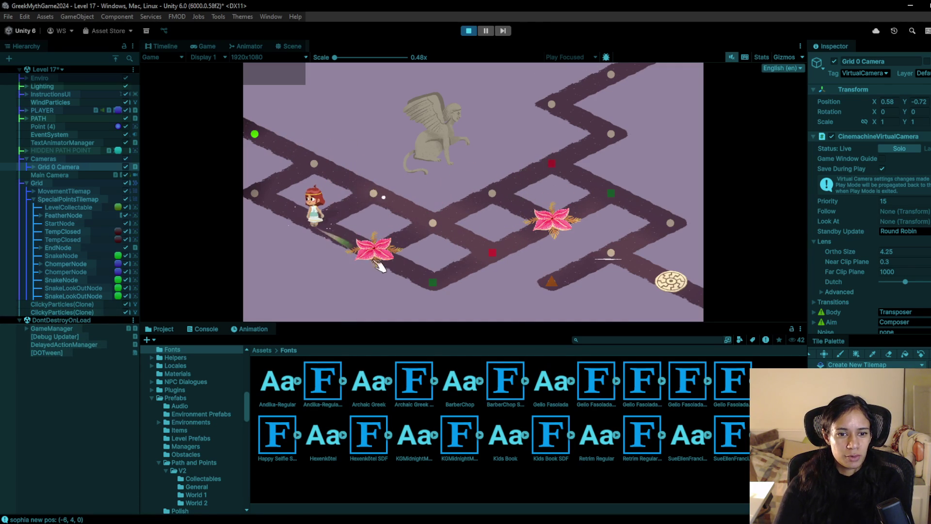
{"action": "left_click", "coordinate": [434, 223]}
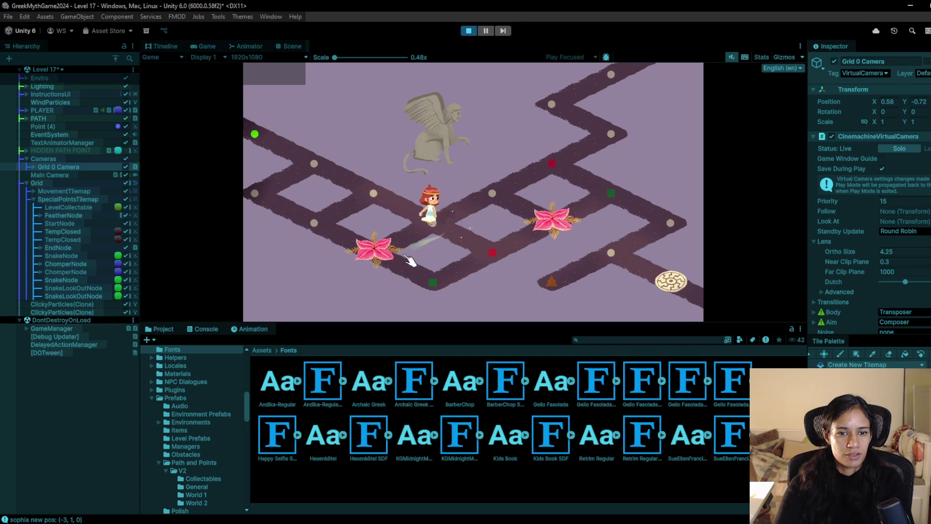
{"action": "left_click", "coordinate": [437, 283]}
{"action": "left_click", "coordinate": [493, 252]}
{"action": "left_click", "coordinate": [446, 219]}
{"action": "left_click", "coordinate": [491, 194]}
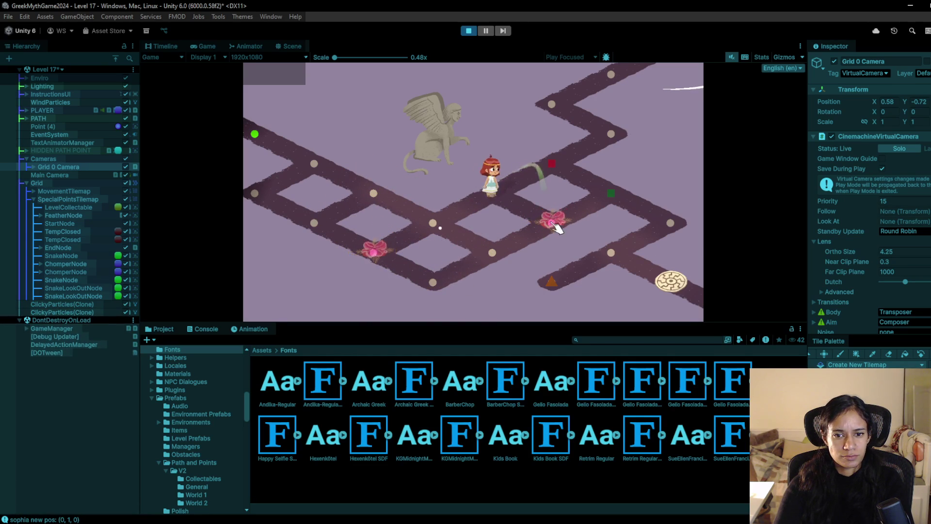
{"action": "left_click", "coordinate": [500, 249]}
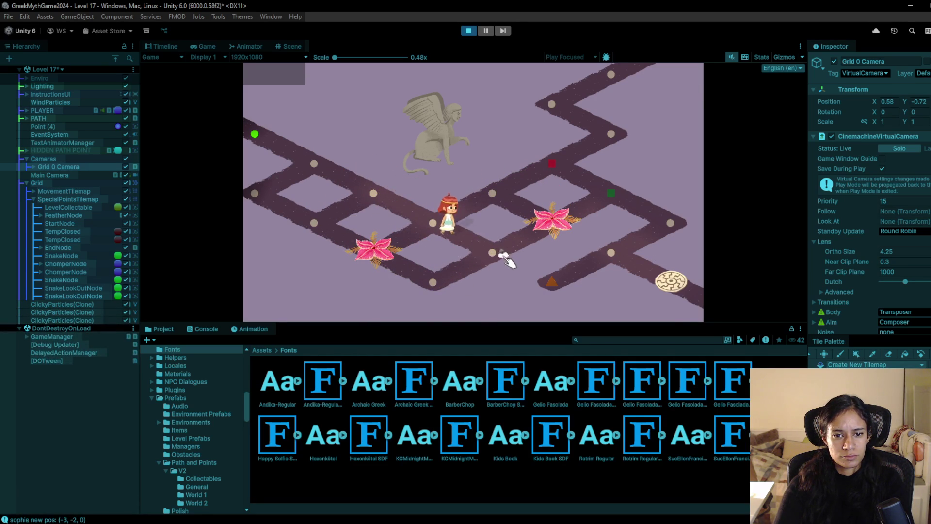
{"action": "left_click", "coordinate": [436, 289]}
{"action": "left_click", "coordinate": [561, 228]}
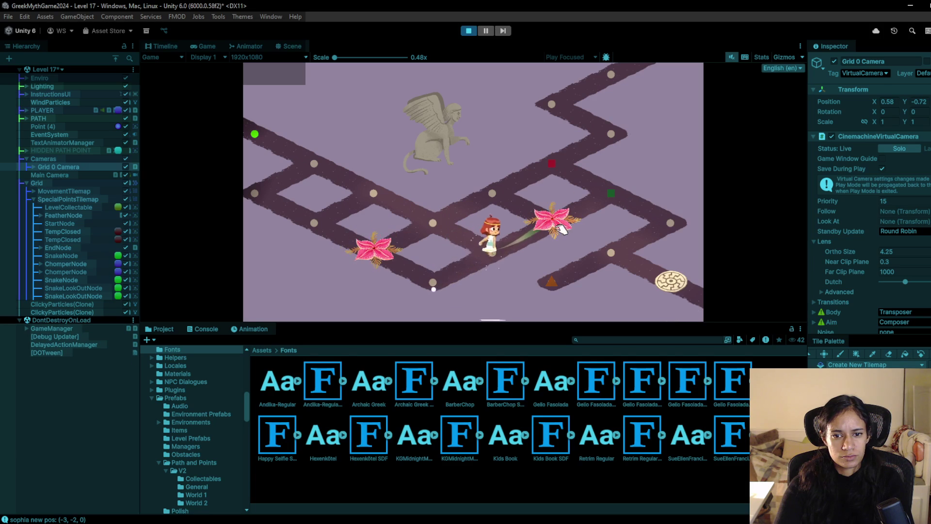
{"action": "left_click", "coordinate": [603, 196]}
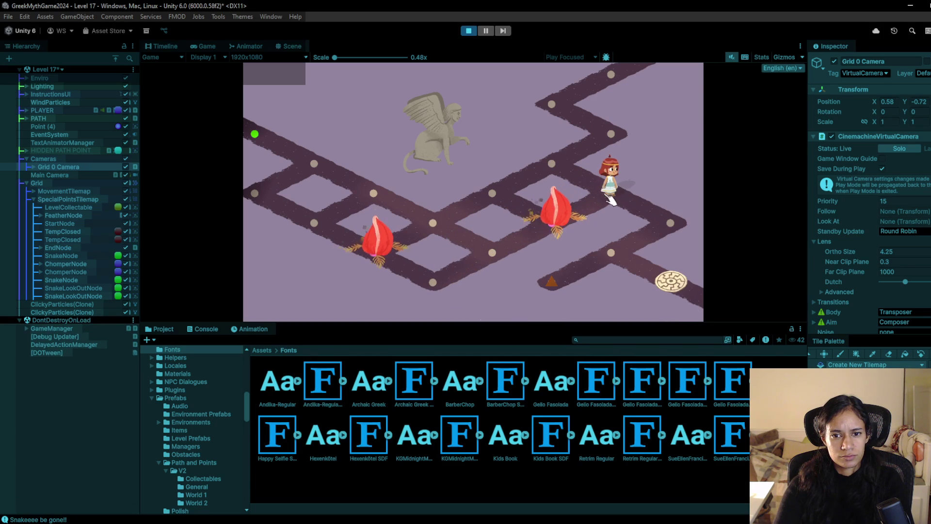
{"action": "left_click", "coordinate": [611, 131]}
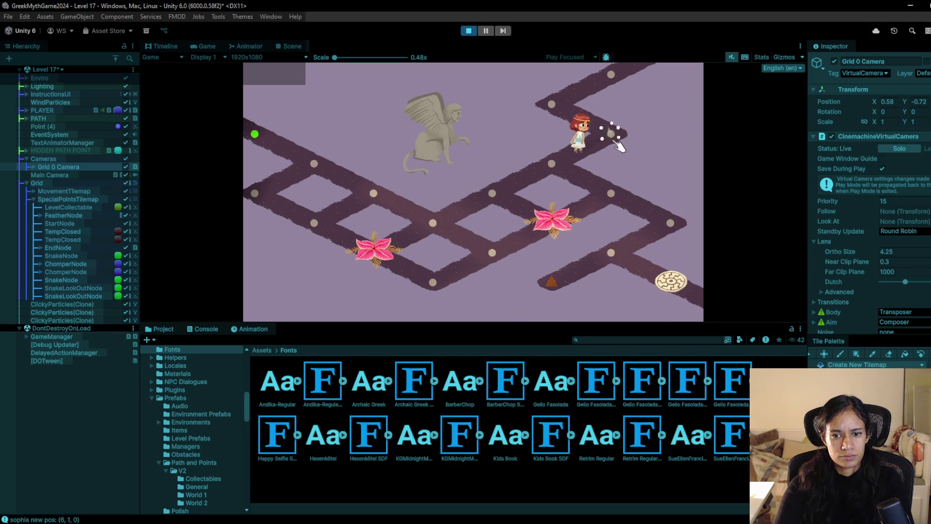
{"action": "left_click", "coordinate": [609, 193]}
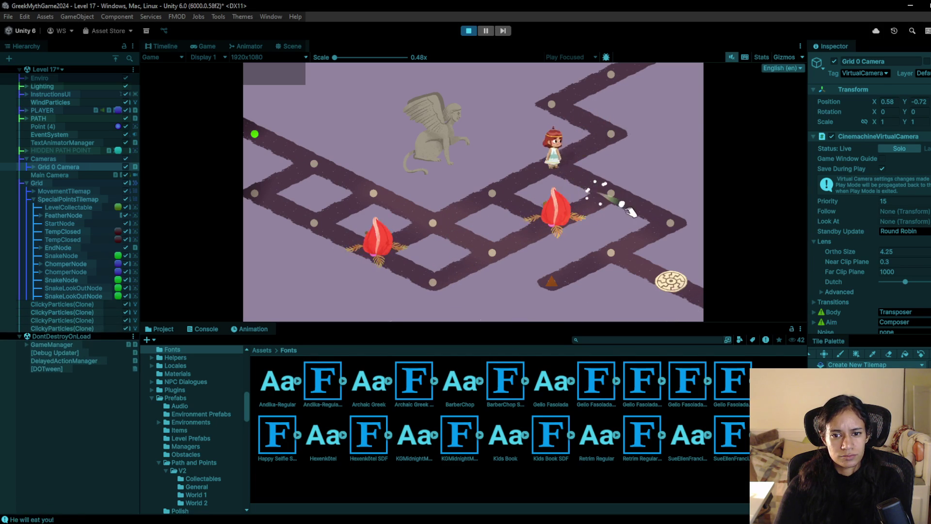
{"action": "left_click", "coordinate": [683, 226]}
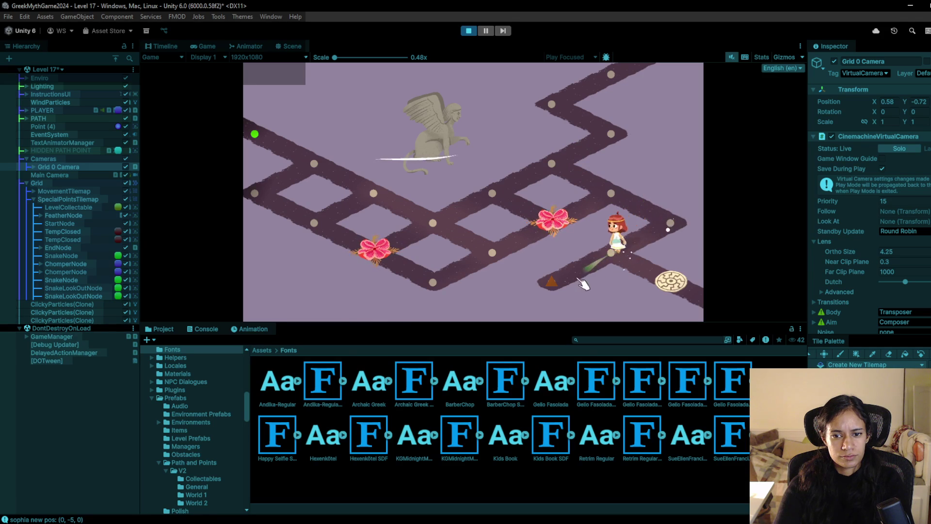
{"action": "left_click", "coordinate": [619, 261]}
Walk up to the top node, back down onto the exit disc, then stop playing.
{"action": "left_click", "coordinate": [612, 252]}
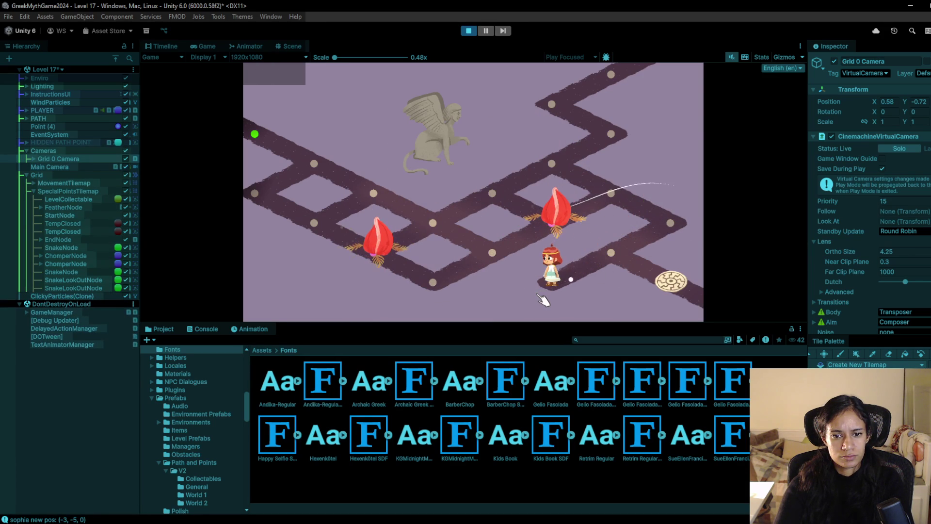
{"action": "left_click", "coordinate": [590, 250]}
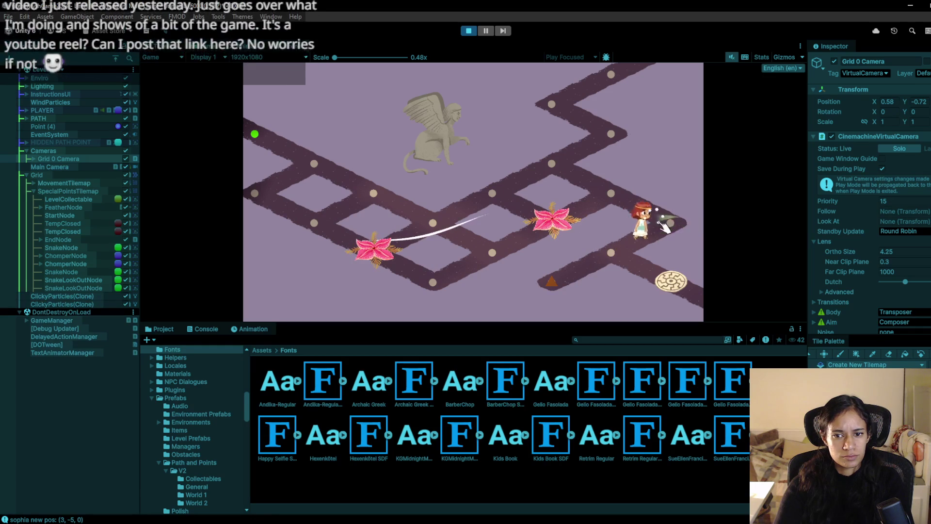
{"action": "left_click", "coordinate": [612, 196]}
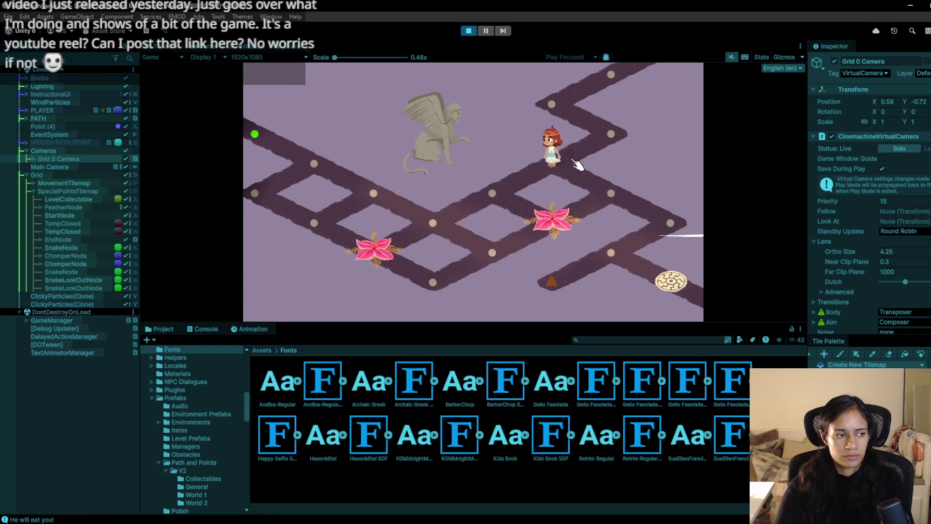
{"action": "left_click", "coordinate": [613, 136]}
{"action": "left_click", "coordinate": [617, 83]}
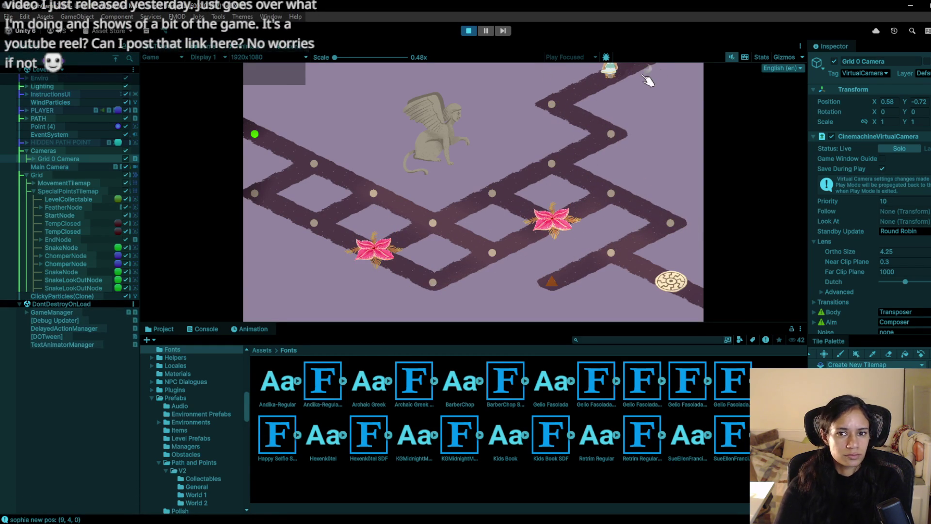
{"action": "left_click", "coordinate": [604, 130]}
{"action": "left_click", "coordinate": [601, 130]}
{"action": "left_click", "coordinate": [599, 132]}
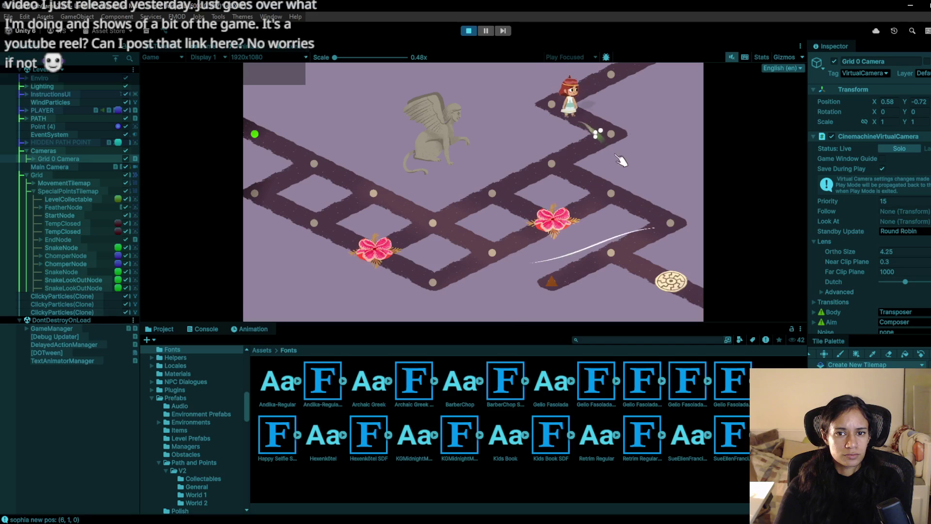
{"action": "left_click", "coordinate": [555, 162]}
{"action": "left_click", "coordinate": [671, 234]}
{"action": "left_click", "coordinate": [621, 262]}
{"action": "left_click", "coordinate": [672, 291]}
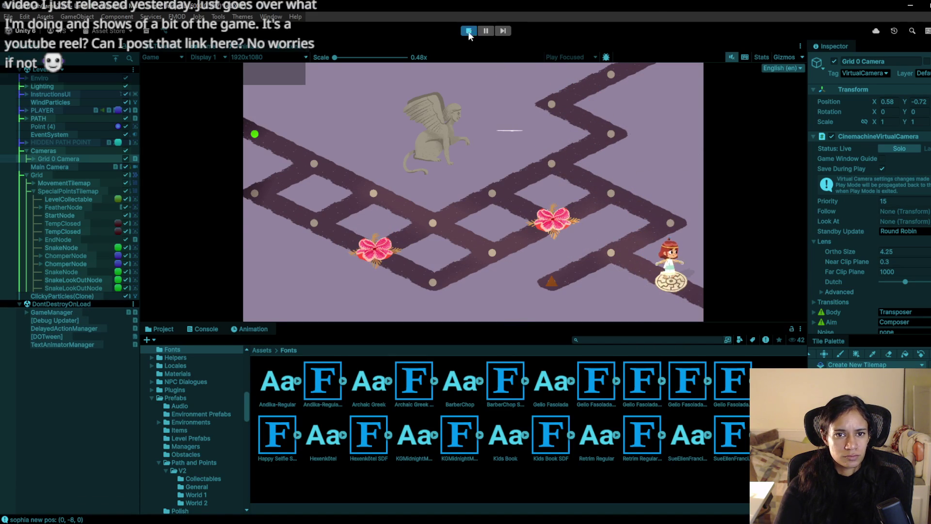
{"action": "left_click", "coordinate": [469, 31]}
Switch to the Level 18 scene, saving the Level 17 changes.
{"action": "left_click", "coordinate": [49, 69]}
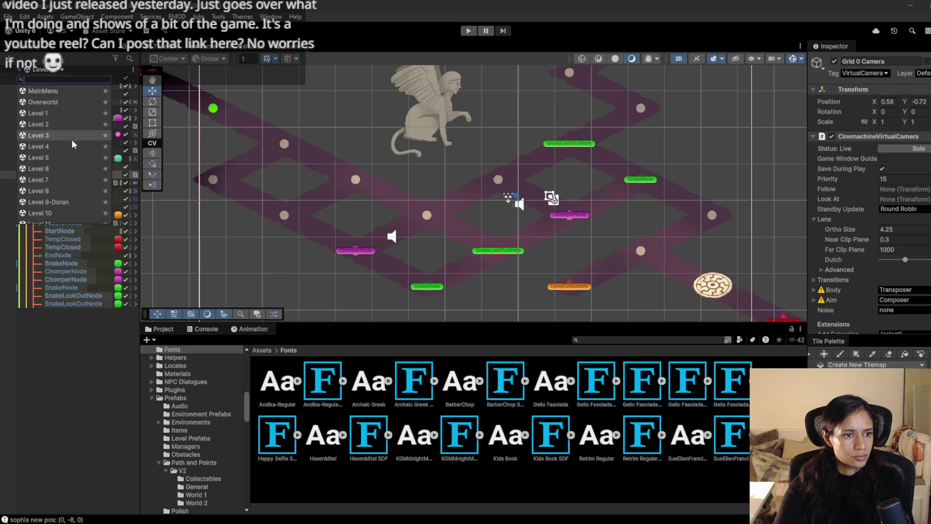
{"action": "scroll", "coordinate": [59, 193], "scroll_direction": "down", "scroll_amount": 5}
{"action": "left_click", "coordinate": [60, 181]}
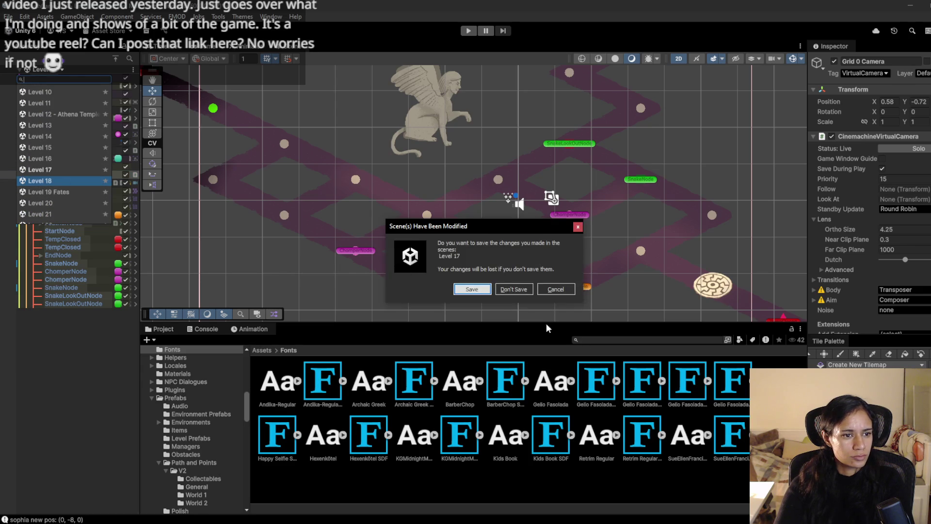
{"action": "left_click", "coordinate": [470, 289]}
{"action": "left_click", "coordinate": [256, 347]}
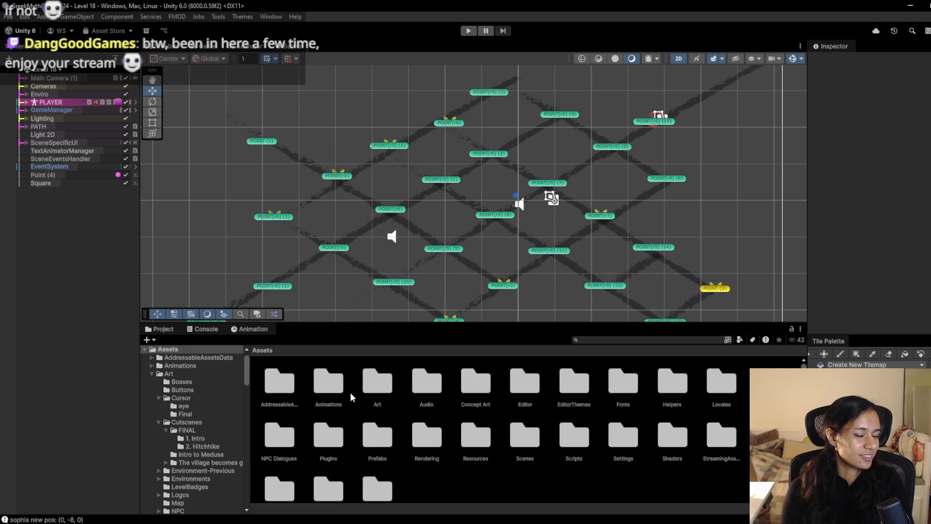
{"action": "left_click_drag", "start_coordinate": [377, 323], "coordinate": [382, 312]}
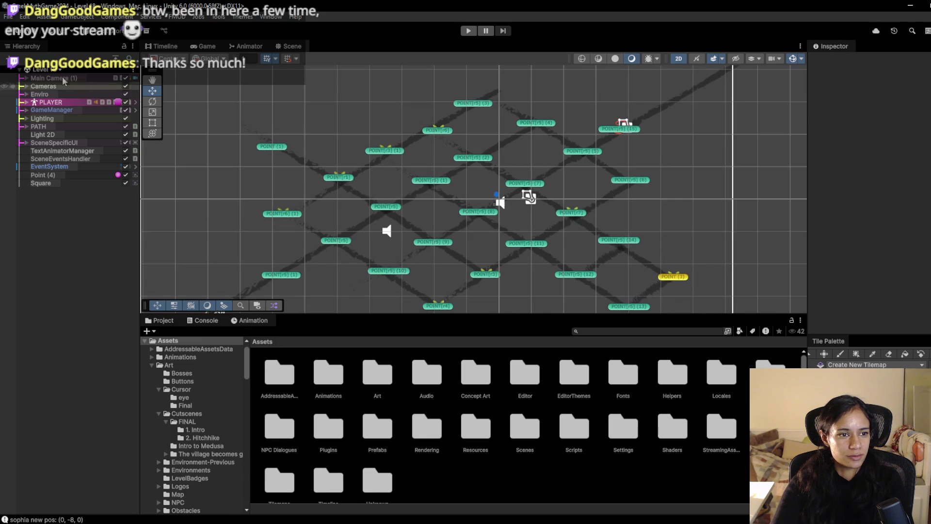
Load Level 19 Fates, then Level 20, and enlarge the scene view.
{"action": "left_click", "coordinate": [46, 69]}
{"action": "scroll", "coordinate": [59, 190], "scroll_direction": "down", "scroll_amount": 3}
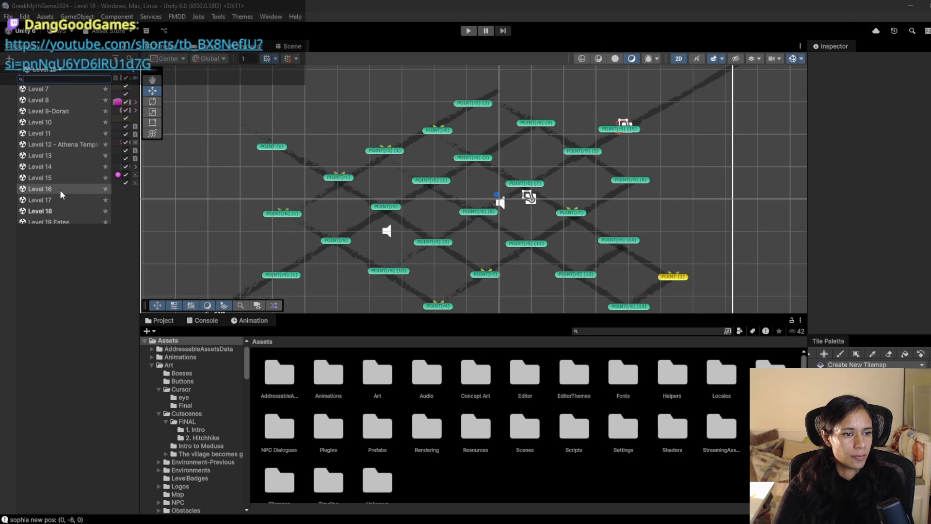
{"action": "left_click", "coordinate": [61, 191]}
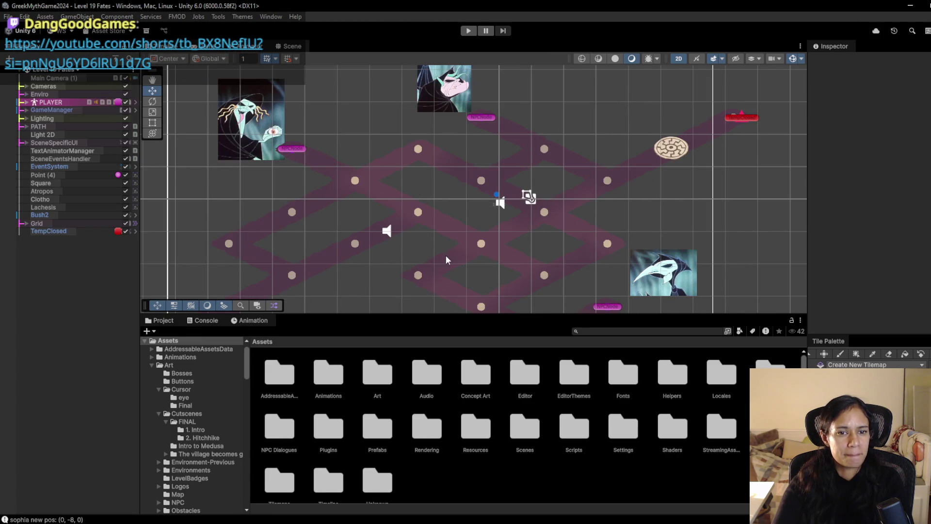
{"action": "left_click", "coordinate": [54, 71]}
{"action": "scroll", "coordinate": [63, 170], "scroll_direction": "down", "scroll_amount": 3}
{"action": "left_click", "coordinate": [68, 174]}
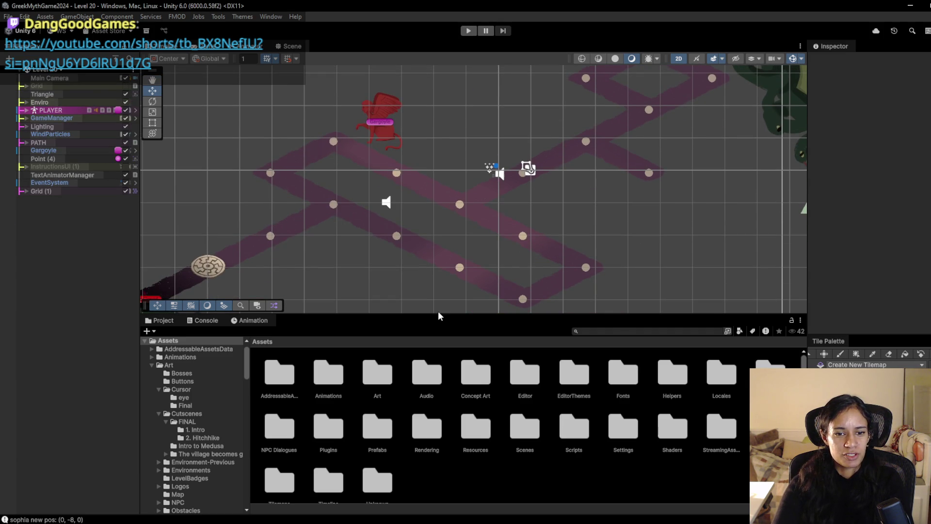
{"action": "left_click_drag", "start_coordinate": [438, 315], "coordinate": [439, 415]}
Replace the levers and snakes notes in nov11.txt with a 'gargoyle:' heading.
{"action": "scroll", "coordinate": [446, 315], "scroll_direction": "down", "scroll_amount": 4}
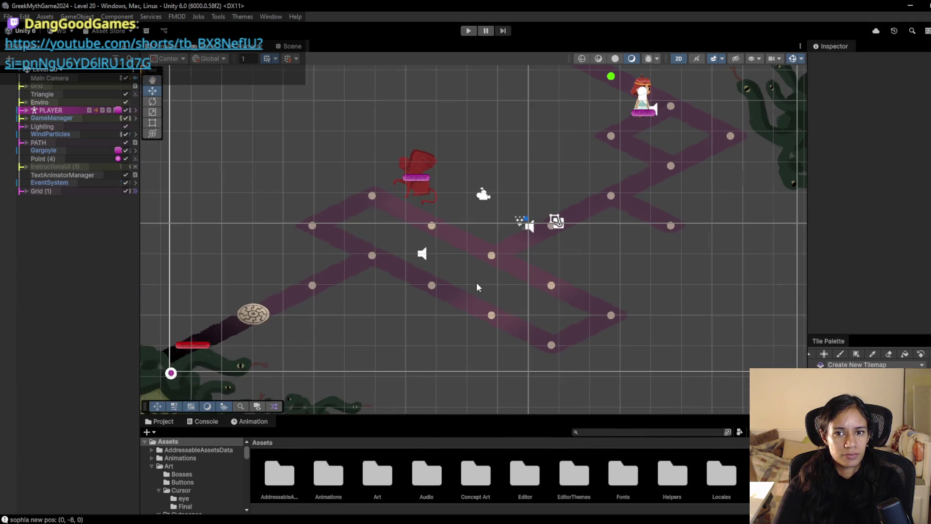
{"action": "key", "text": "alt+Tab"}
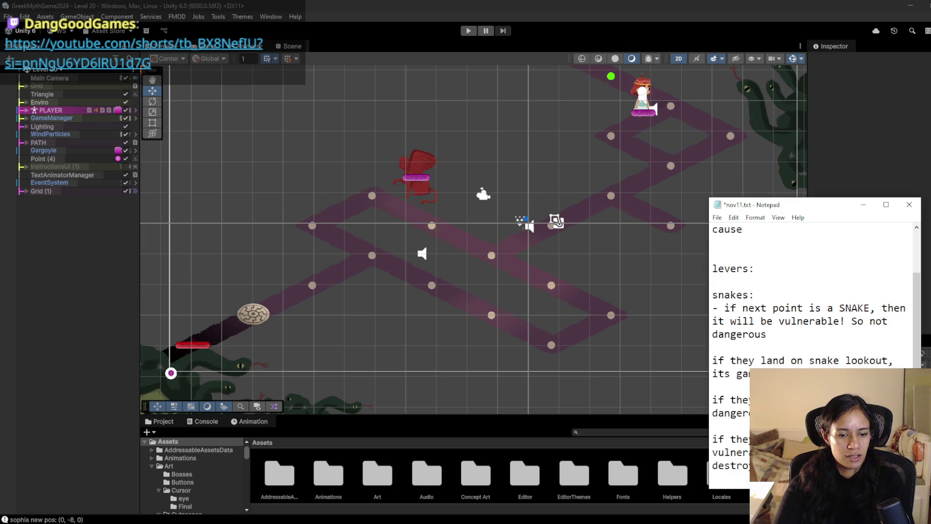
{"action": "mouse_move", "coordinate": [756, 478]}
{"action": "left_mouse_down"}
{"action": "mouse_move", "coordinate": [756, 275]}
{"action": "mouse_move", "coordinate": [737, 220]}
{"action": "mouse_move", "coordinate": [690, 322]}
{"action": "left_mouse_up"}
{"action": "key", "text": "BackSpace"}
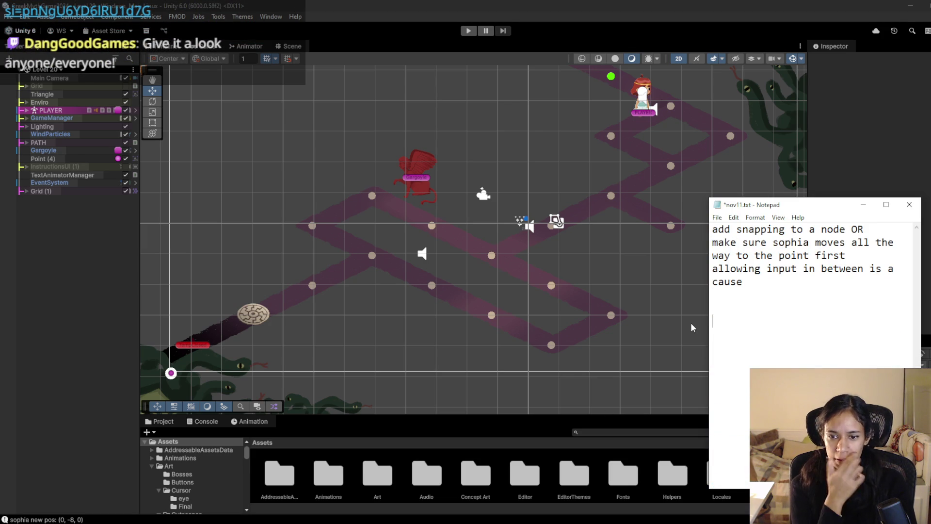
{"action": "type", "text": "gargoyle"}
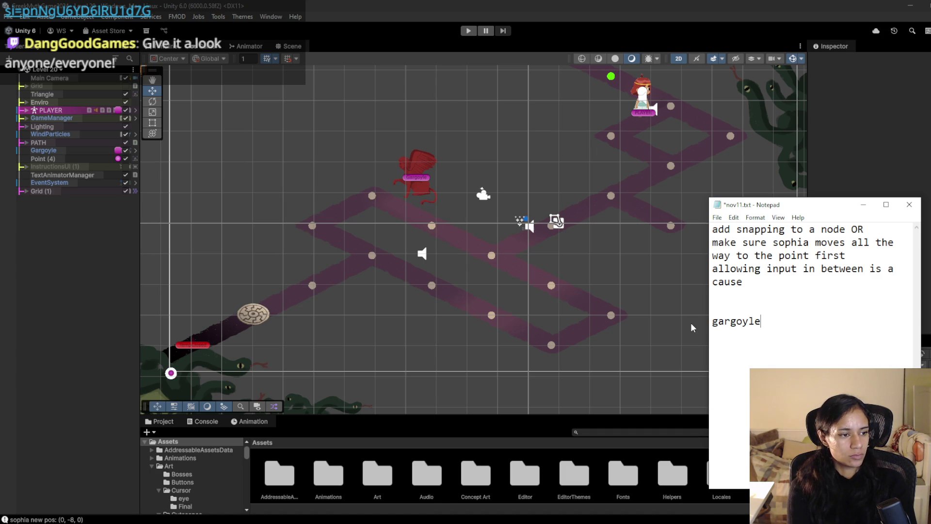
{"action": "type", "text": ":"}
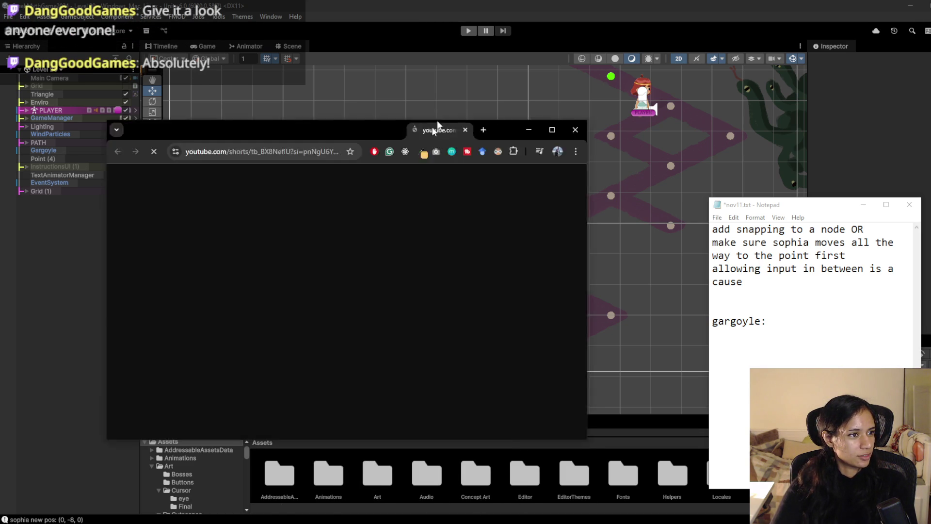
{"action": "left_click_drag", "start_coordinate": [437, 120], "coordinate": [447, 80]}
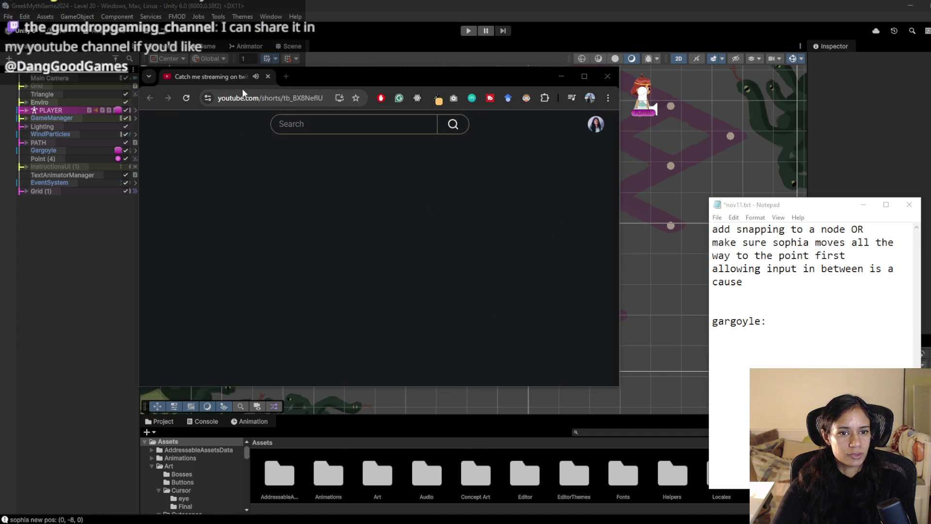
Reload the Short, maximize the browser, subscribe to the channel, then return to Unity.
{"action": "left_click", "coordinate": [186, 98]}
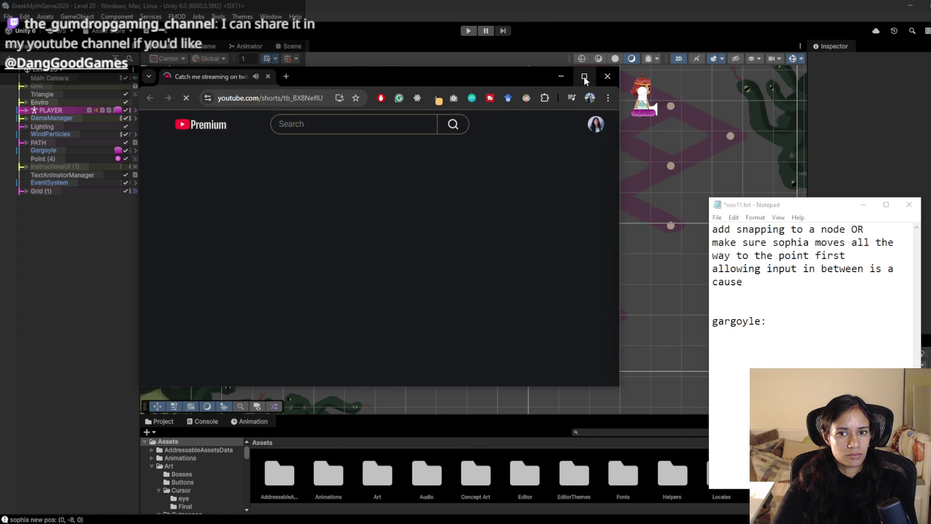
{"action": "left_click", "coordinate": [584, 77]}
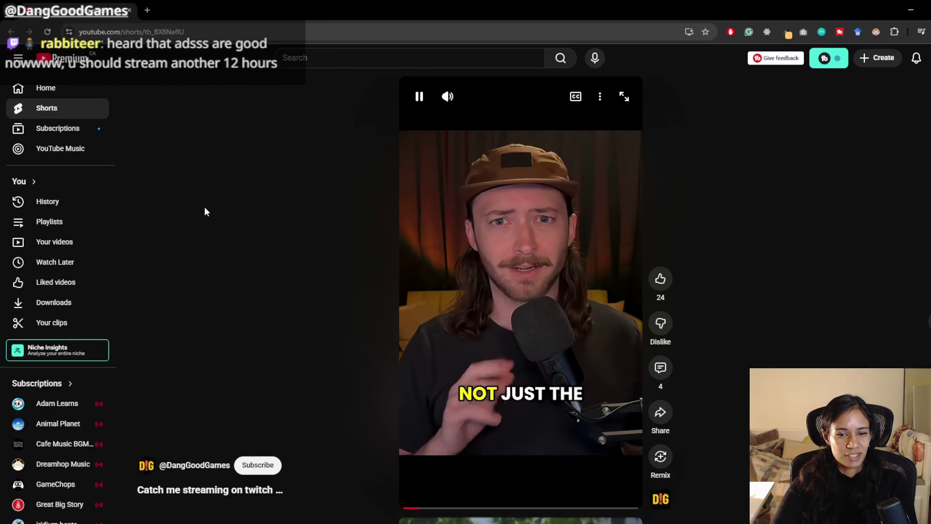
{"action": "left_click", "coordinate": [255, 466]}
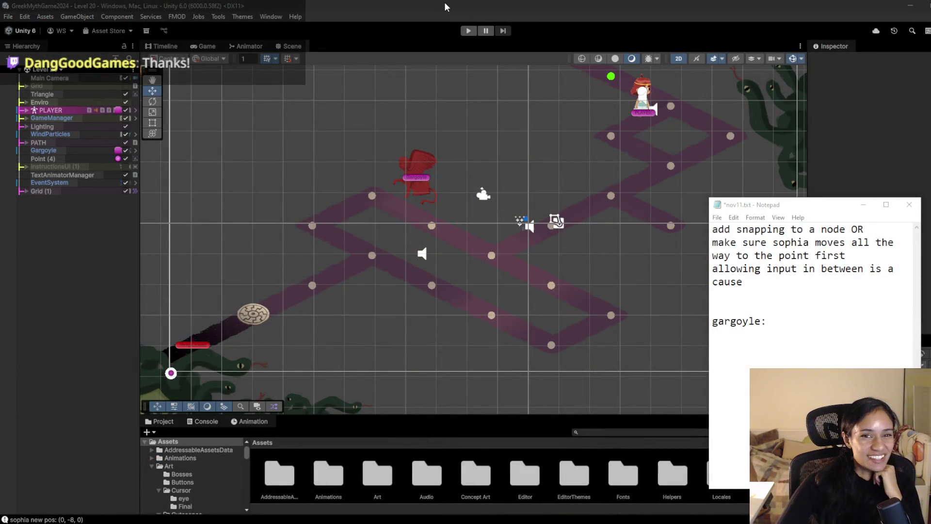
{"action": "left_click", "coordinate": [445, 4]}
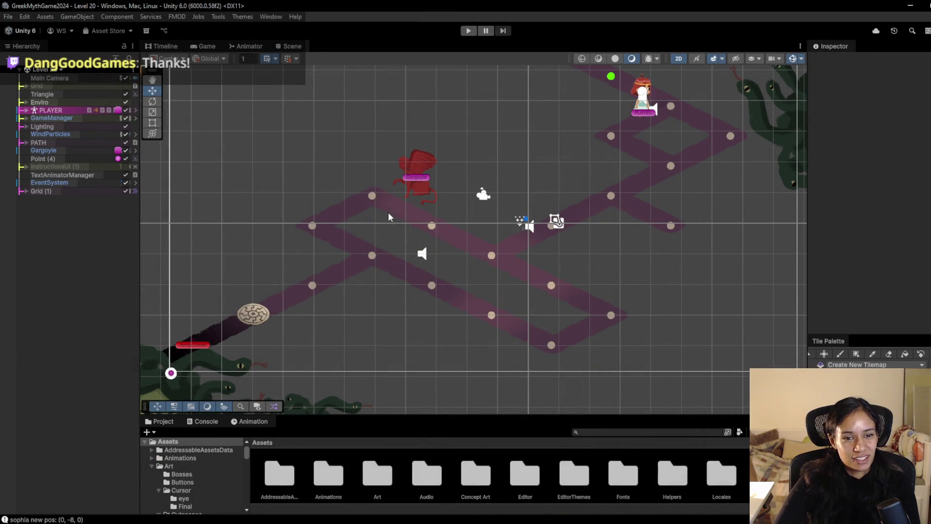
Start Level 20 and walk the character around the diamond and down to the lower-right node.
{"action": "left_click", "coordinate": [468, 32]}
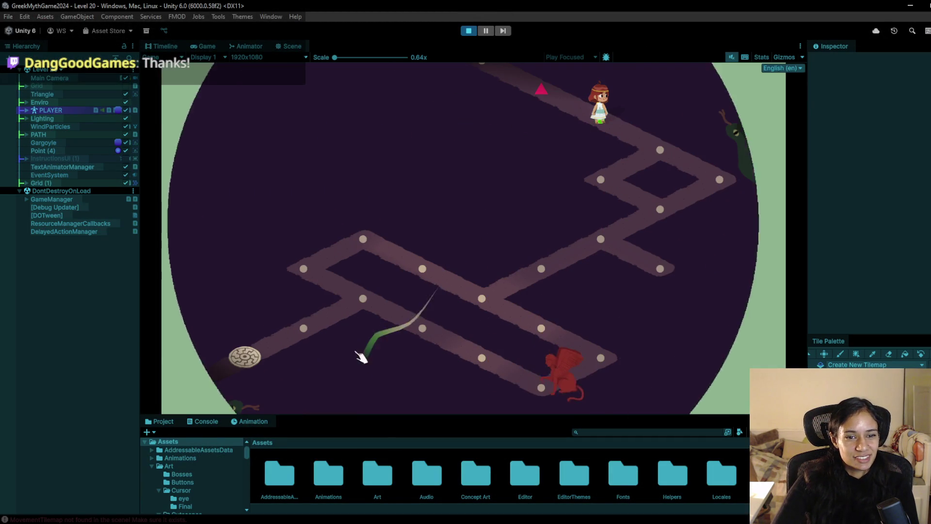
{"action": "left_click", "coordinate": [650, 137]}
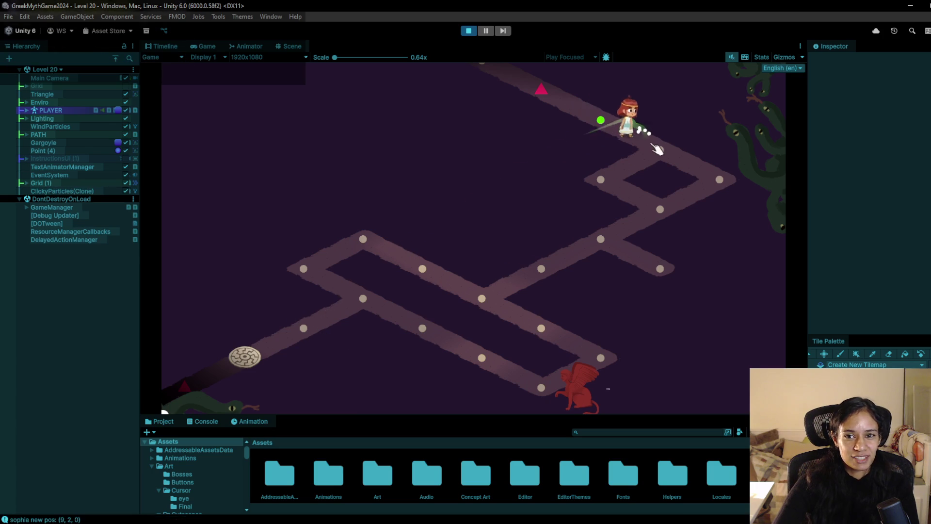
{"action": "left_click", "coordinate": [711, 188]}
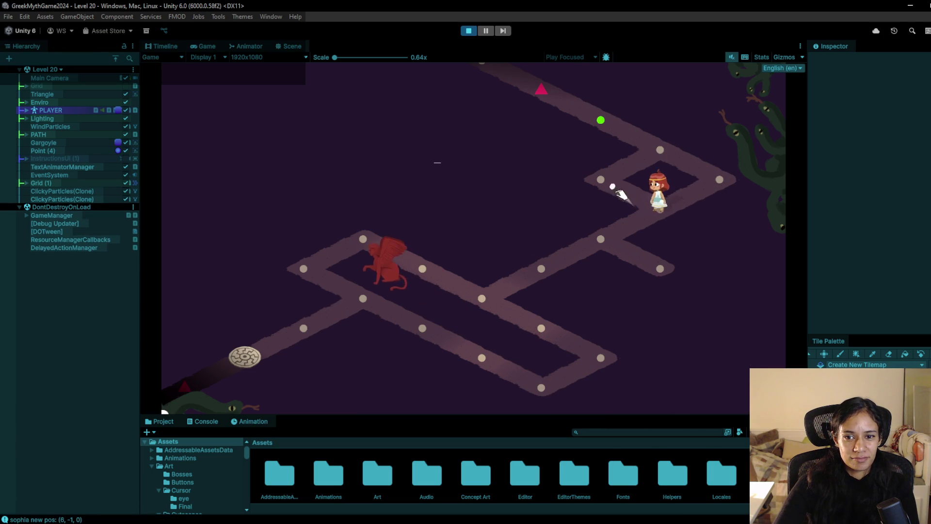
{"action": "left_click", "coordinate": [605, 240]}
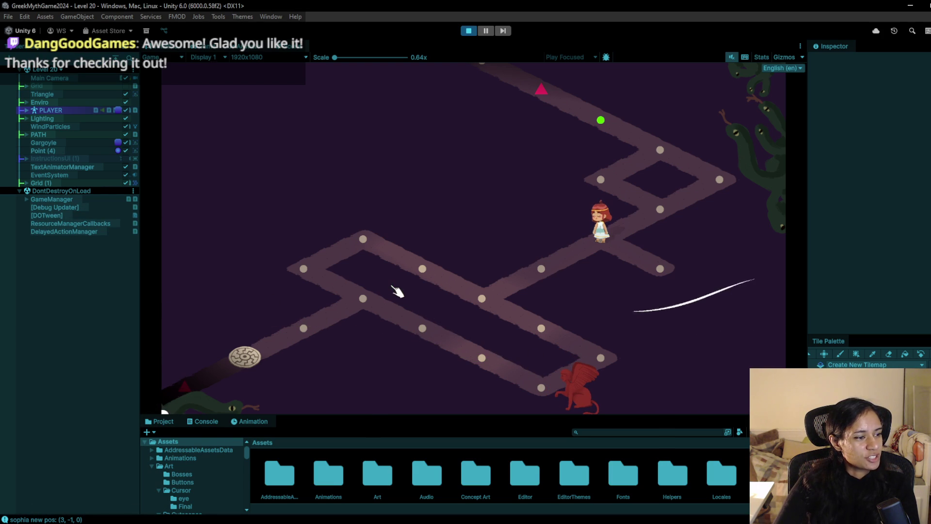
{"action": "left_click", "coordinate": [570, 270]}
{"action": "left_click", "coordinate": [485, 297]}
{"action": "left_click", "coordinate": [541, 328]}
{"action": "left_click", "coordinate": [601, 358]}
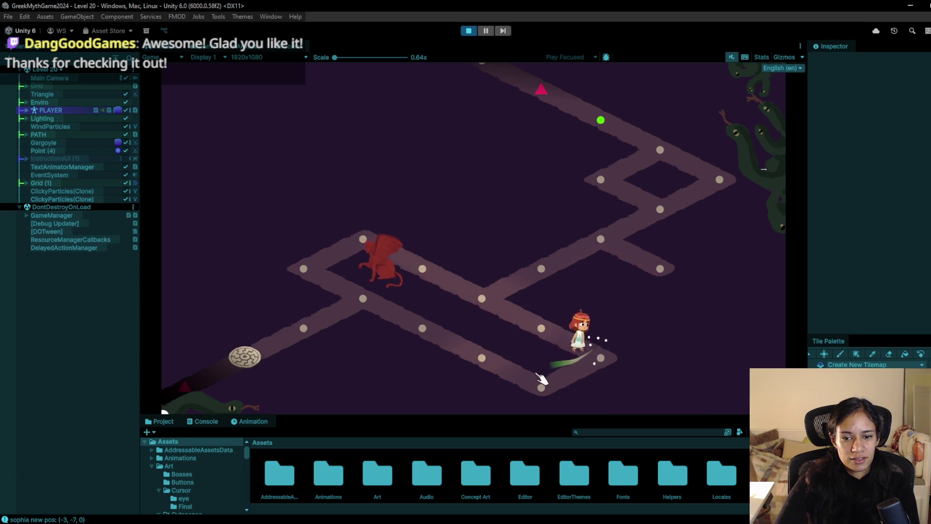
Walk her back up-left, around the upper-left node, and down again to the lower-right node.
{"action": "left_click", "coordinate": [482, 299]}
{"action": "left_click", "coordinate": [413, 270]}
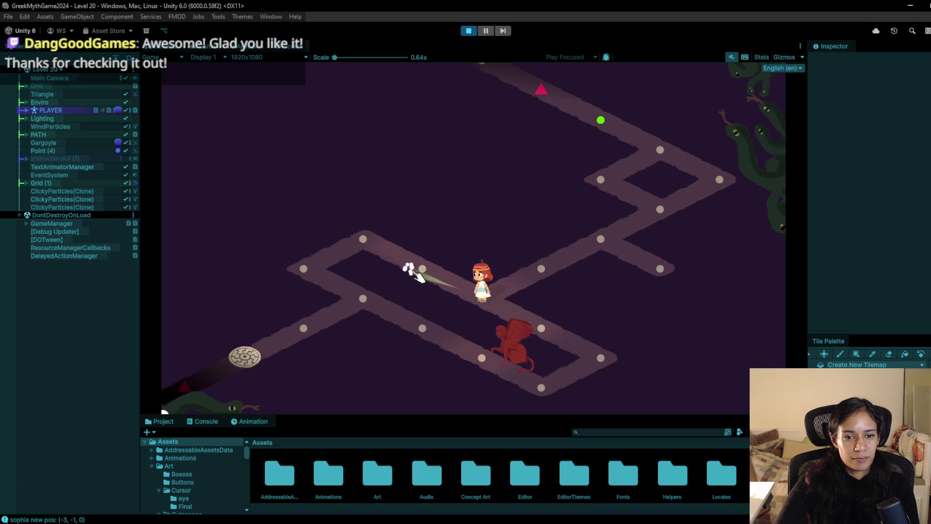
{"action": "left_click", "coordinate": [364, 240]}
{"action": "left_click", "coordinate": [322, 281]}
{"action": "left_click", "coordinate": [343, 305]}
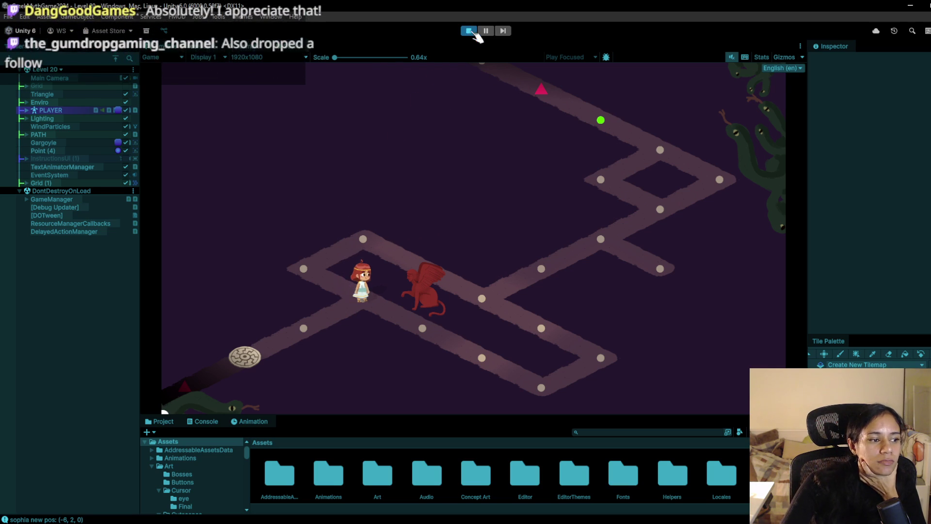
{"action": "left_click", "coordinate": [321, 309]}
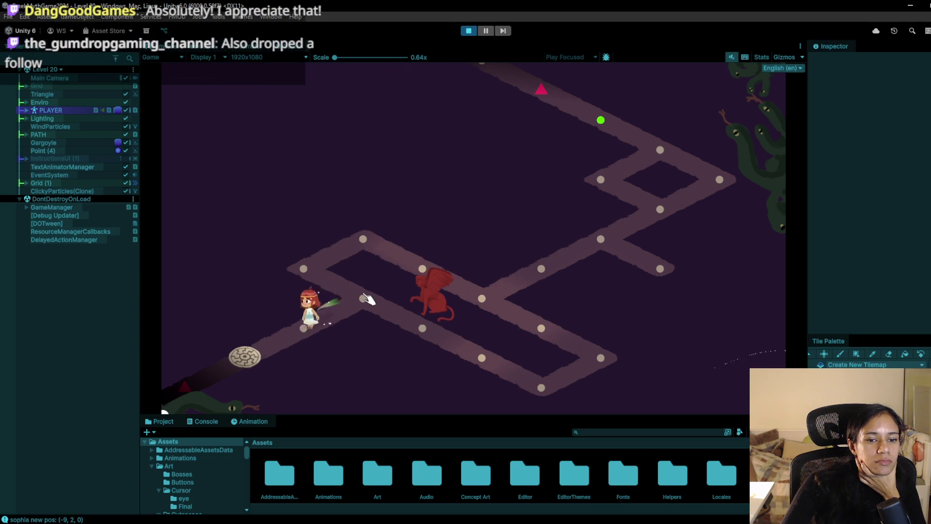
{"action": "left_click", "coordinate": [304, 267]}
{"action": "left_click", "coordinate": [364, 248]}
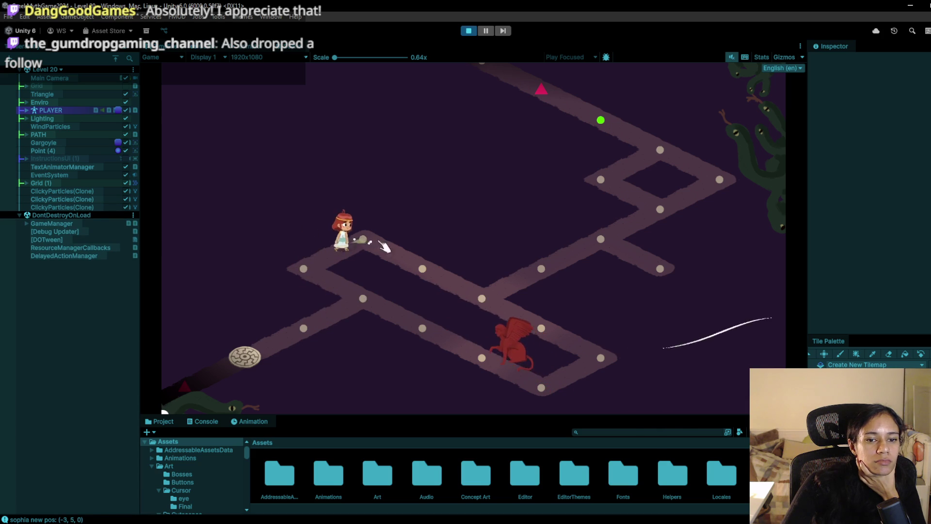
{"action": "left_click", "coordinate": [489, 304]}
{"action": "left_click", "coordinate": [534, 328]}
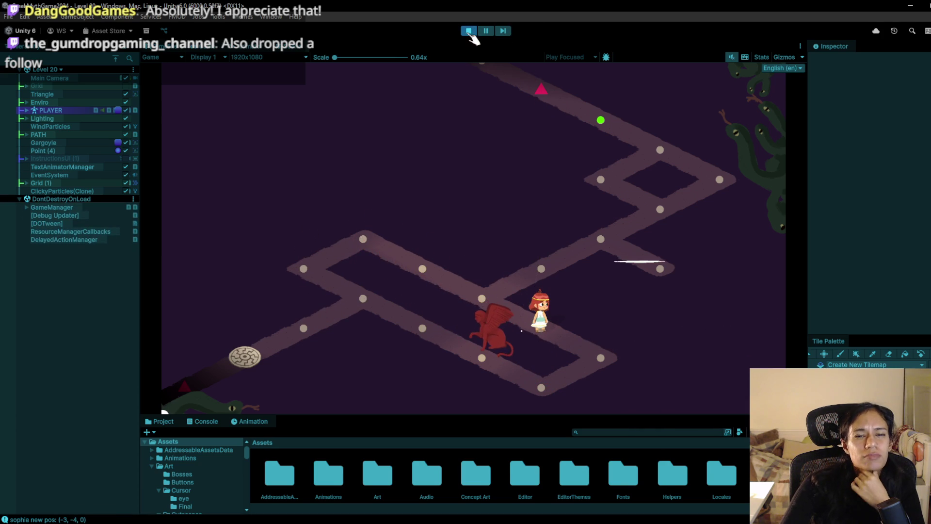
Stop the Level 20 play-test so the gargoyle maze returns to the editable Scene view.
{"action": "left_click", "coordinate": [469, 31]}
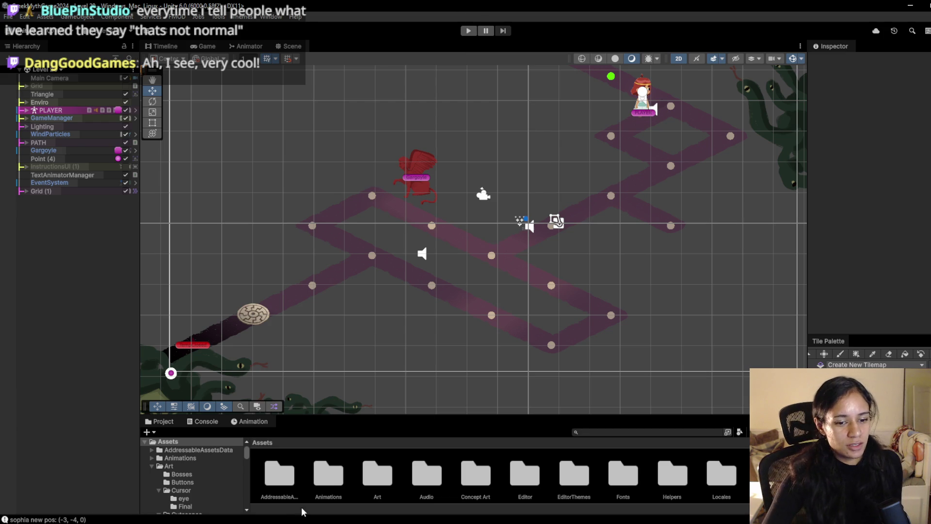
{"action": "mouse_move", "coordinate": [283, 522]}
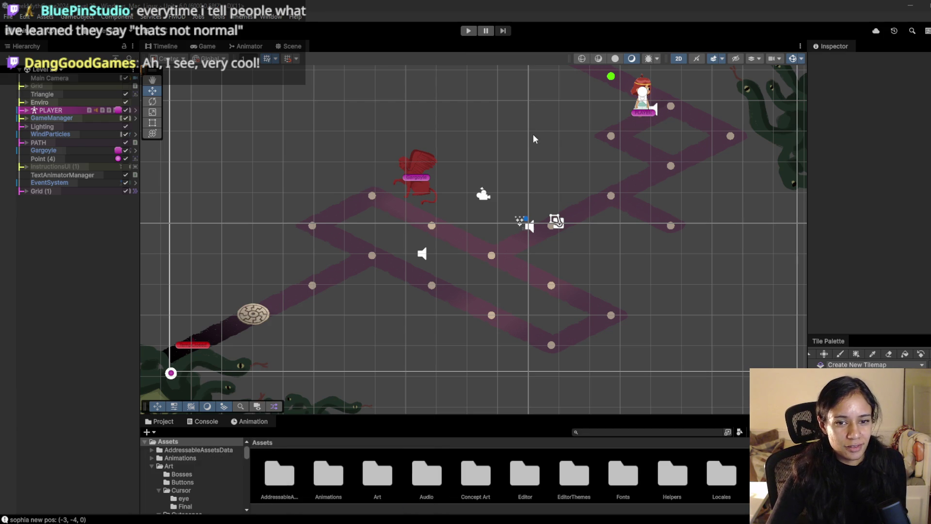
{"action": "key", "text": "alt+Tab"}
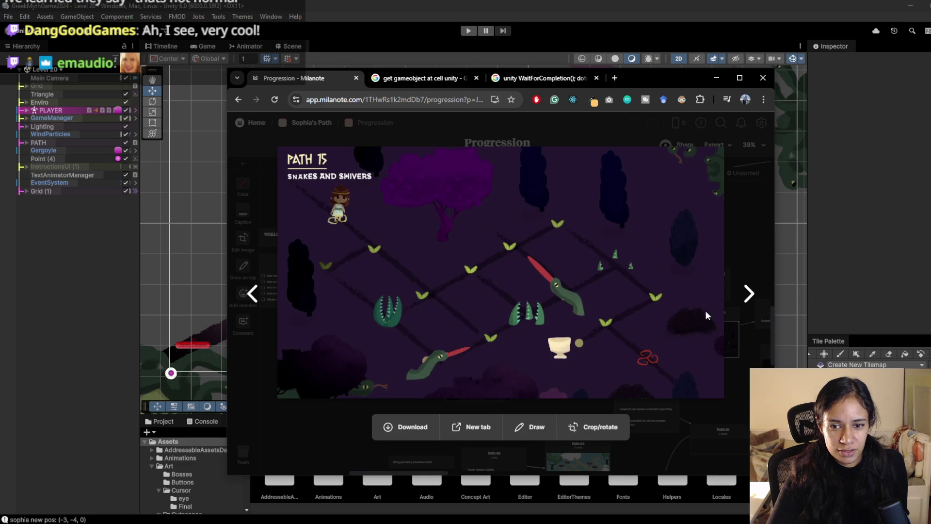
{"action": "key", "text": "Escape"}
{"action": "left_click", "coordinate": [740, 77]}
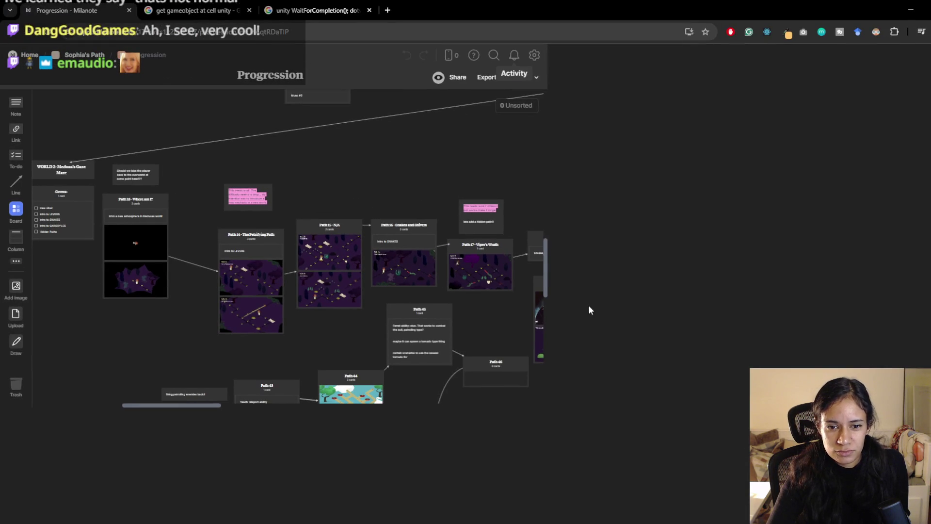
{"action": "mouse_move", "coordinate": [649, 321]}
{"action": "left_mouse_down"}
{"action": "mouse_move", "coordinate": [509, 336]}
{"action": "mouse_move", "coordinate": [456, 324]}
{"action": "left_mouse_up"}
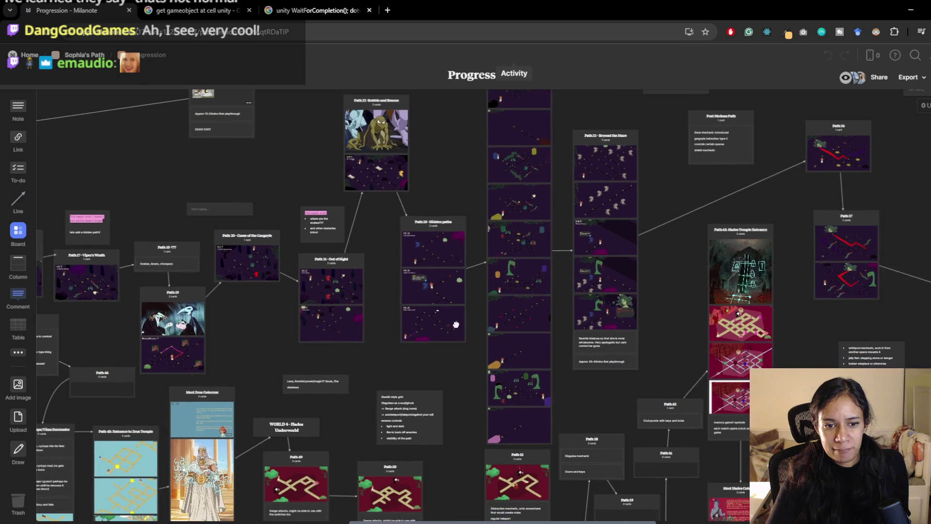
{"action": "left_click_drag", "start_coordinate": [515, 330], "coordinate": [438, 320]}
{"action": "mouse_move", "coordinate": [528, 351]}
{"action": "left_mouse_down"}
{"action": "mouse_move", "coordinate": [364, 339]}
{"action": "mouse_move", "coordinate": [322, 364]}
{"action": "left_mouse_up"}
{"action": "mouse_move", "coordinate": [380, 367]}
{"action": "left_mouse_down"}
{"action": "mouse_move", "coordinate": [486, 412]}
{"action": "mouse_move", "coordinate": [491, 375]}
{"action": "mouse_move", "coordinate": [531, 361]}
{"action": "left_mouse_up"}
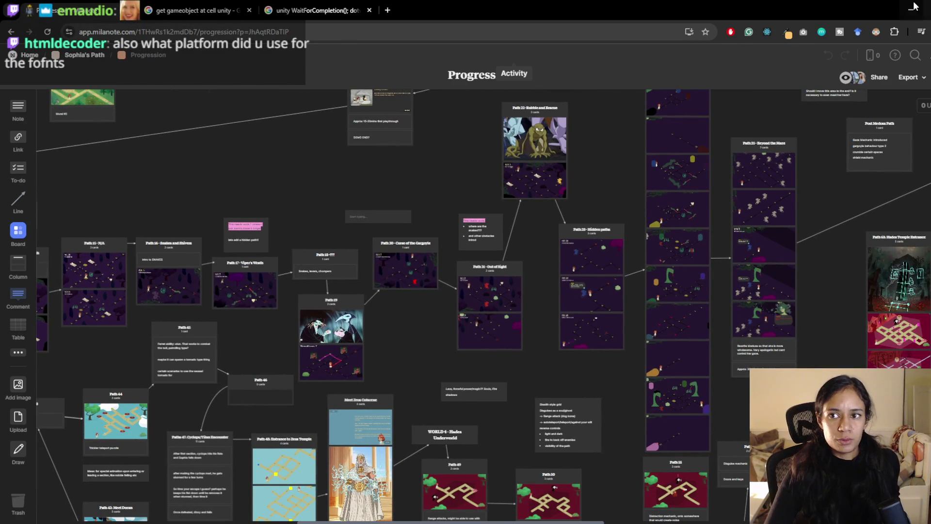
{"action": "key", "text": "alt+Tab"}
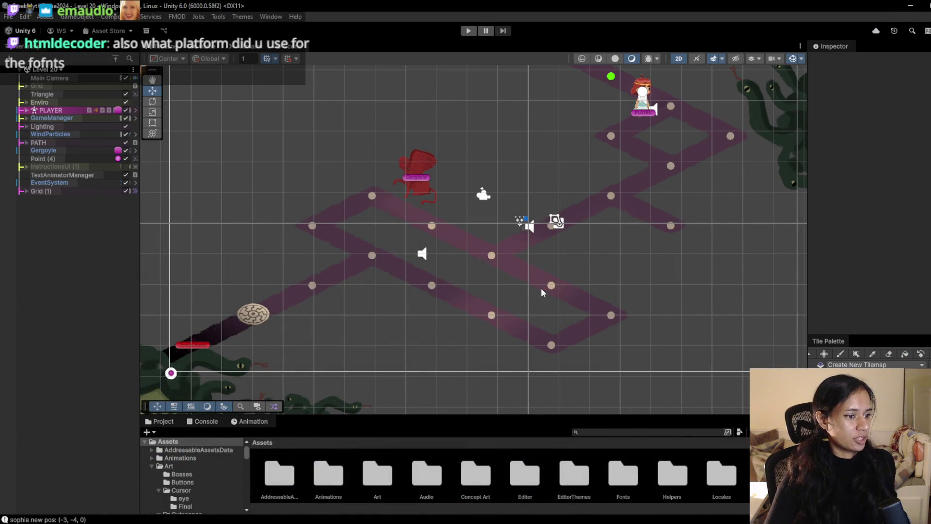
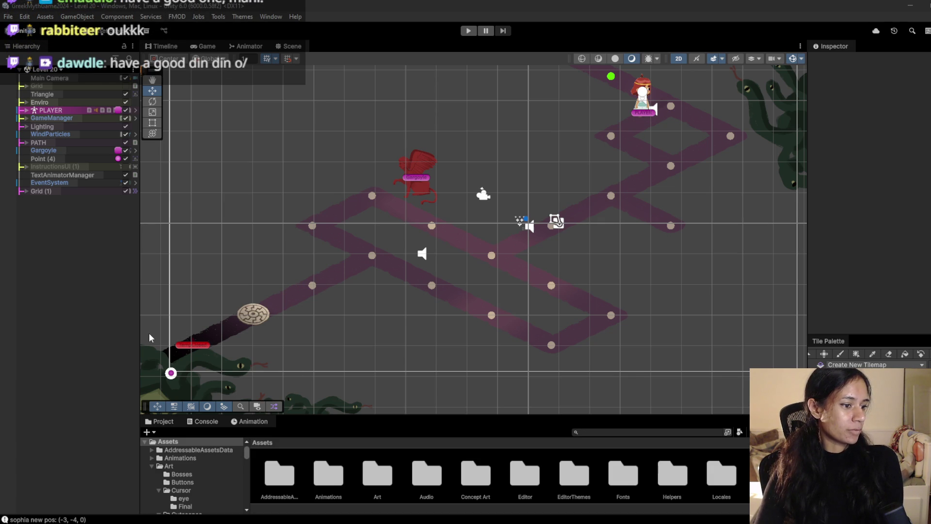
{"action": "mouse_move", "coordinate": [339, 521]}
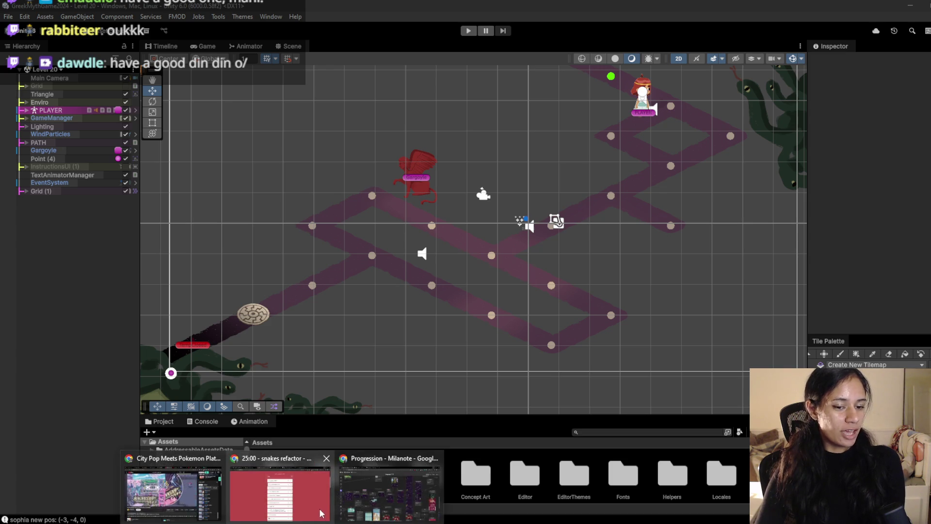
{"action": "left_click", "coordinate": [280, 490]}
{"action": "scroll", "coordinate": [386, 291], "scroll_direction": "down", "scroll_amount": 5}
{"action": "scroll", "coordinate": [386, 291], "scroll_direction": "up", "scroll_amount": 6}
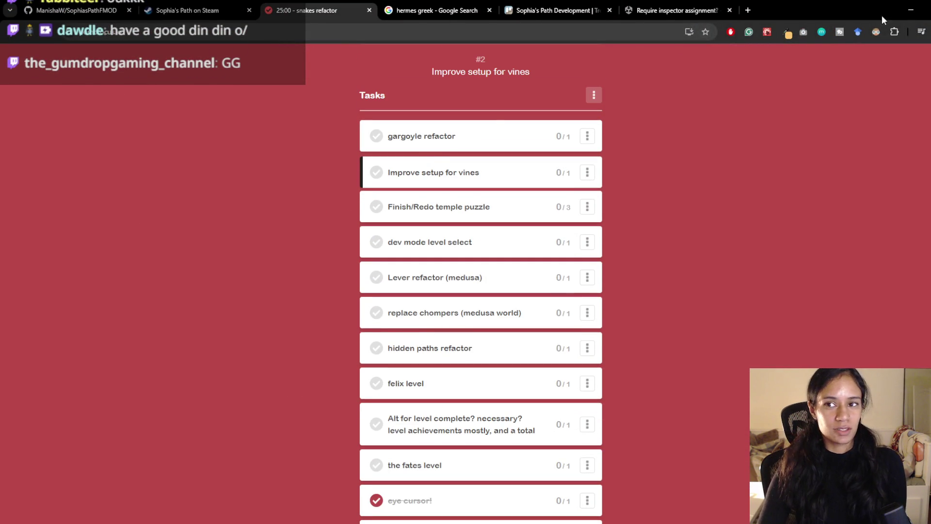
{"action": "left_click", "coordinate": [911, 10]}
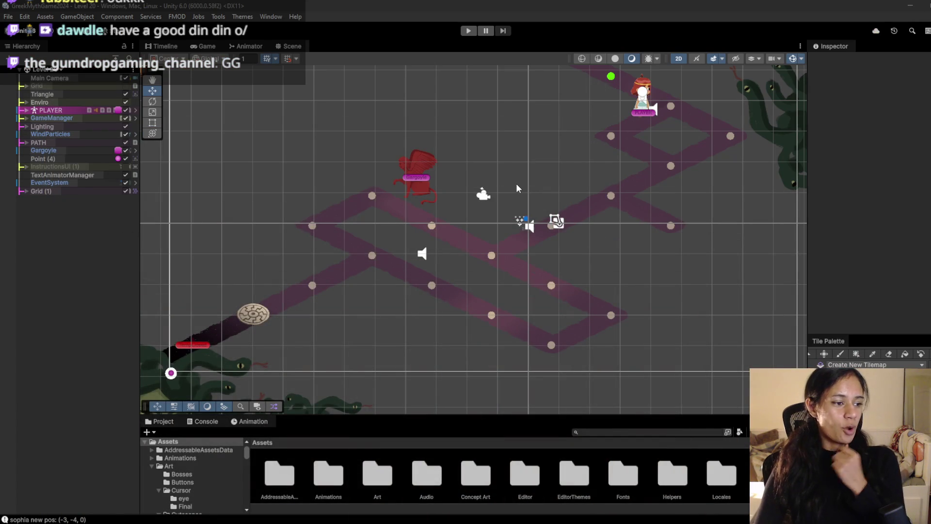